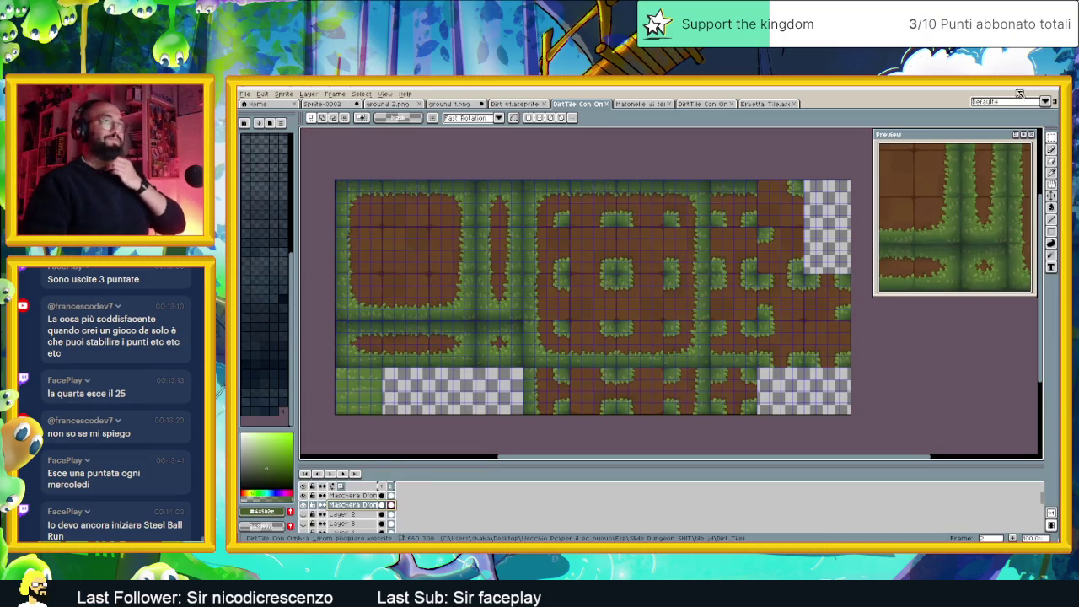
- Open the Dirt Tile folder in tile jd and select the DirtTile Con Ombra_ERBA image
{"action": "left_click", "coordinate": [1018, 94]}
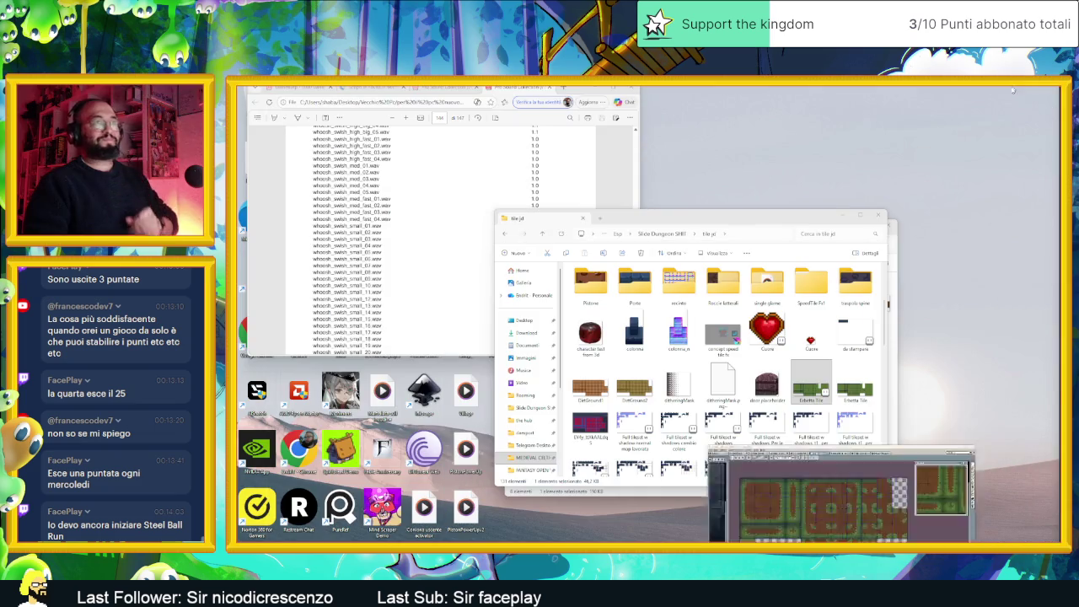
{"action": "left_click", "coordinate": [865, 392]}
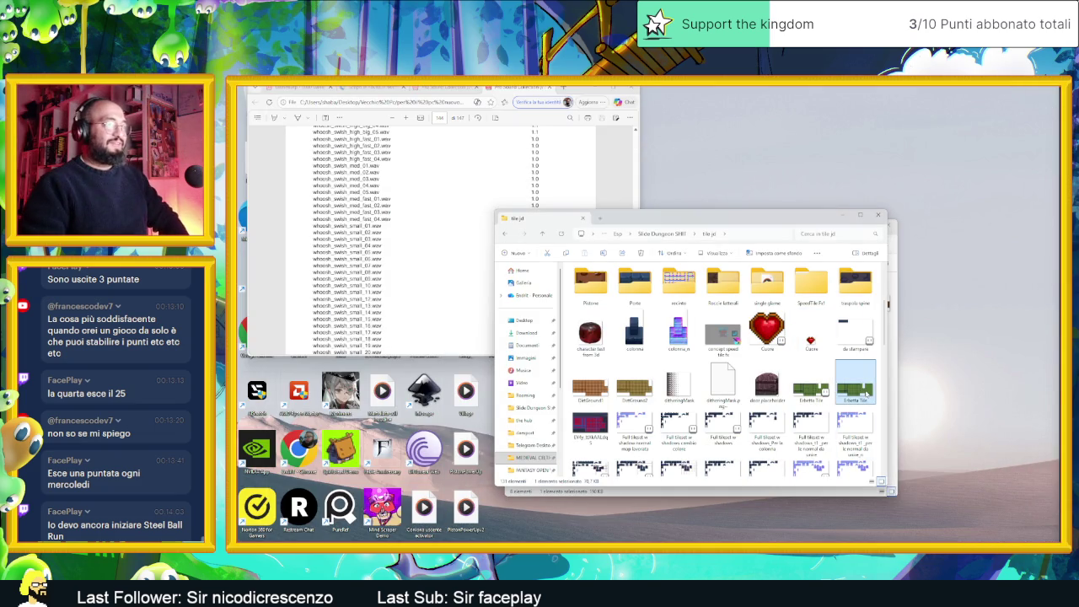
{"action": "scroll", "coordinate": [830, 417], "scroll_direction": "down", "scroll_amount": 10}
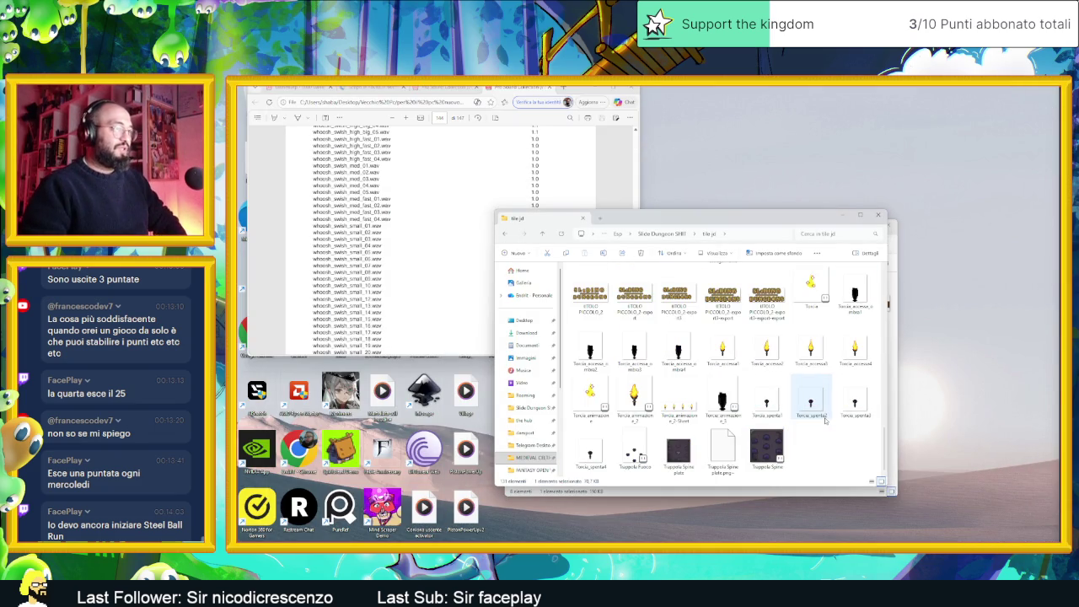
{"action": "scroll", "coordinate": [824, 419], "scroll_direction": "up", "scroll_amount": 10}
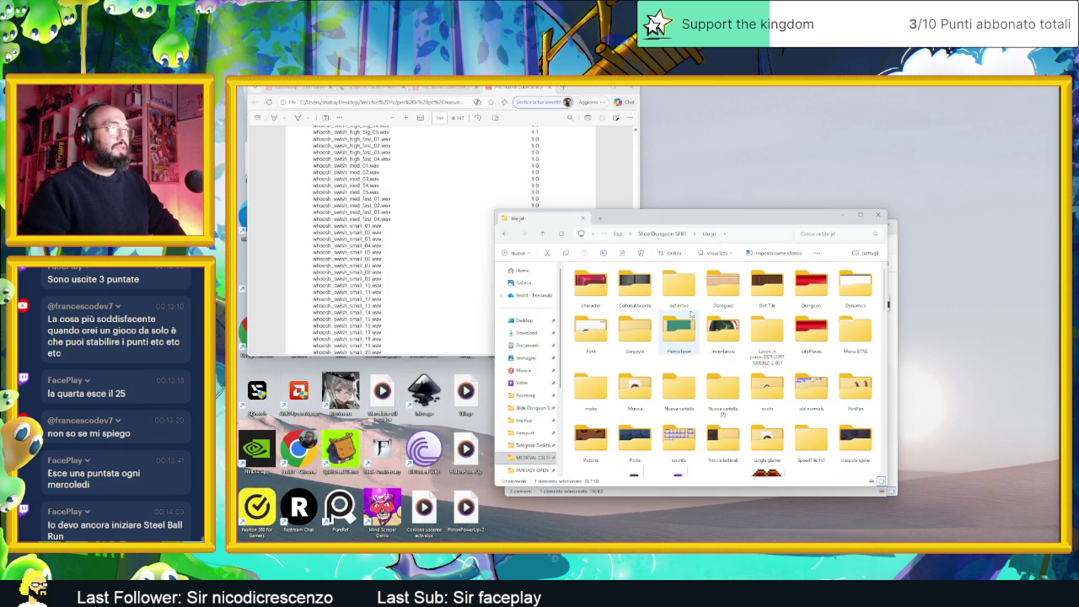
{"action": "double_click", "coordinate": [767, 286]}
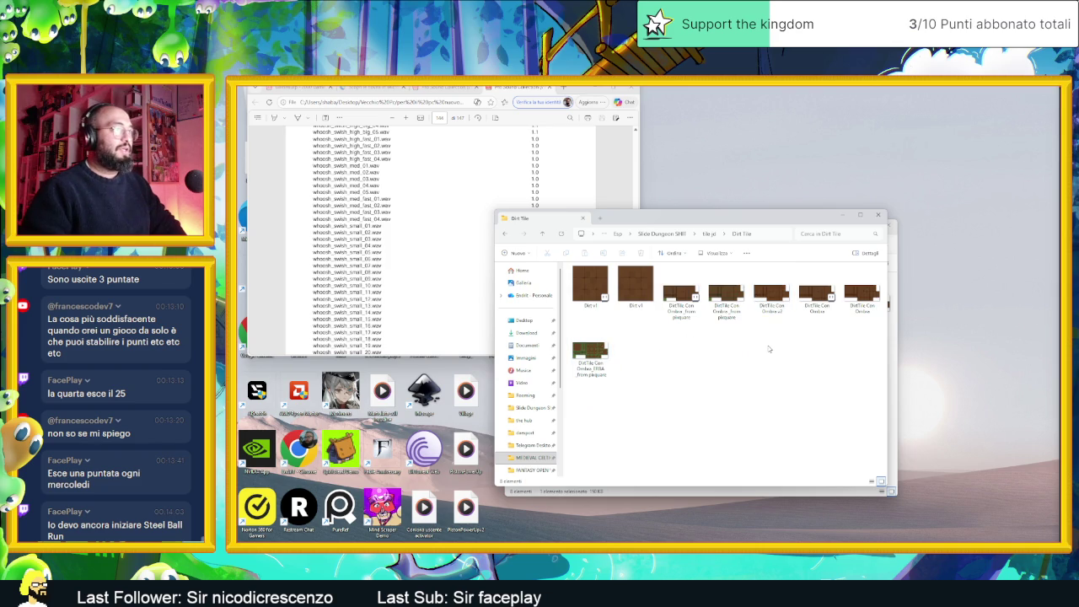
{"action": "left_click", "coordinate": [604, 352]}
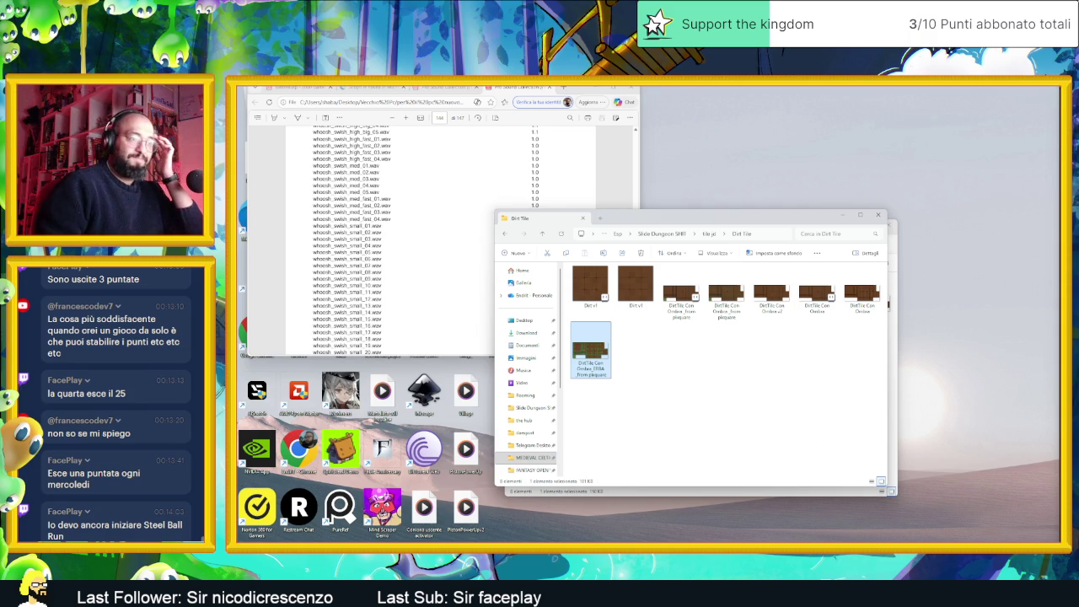
- Back in Godot, select the Pavimento floor layer and view its paintable tiles
{"action": "key", "text": "alt+Tab"}
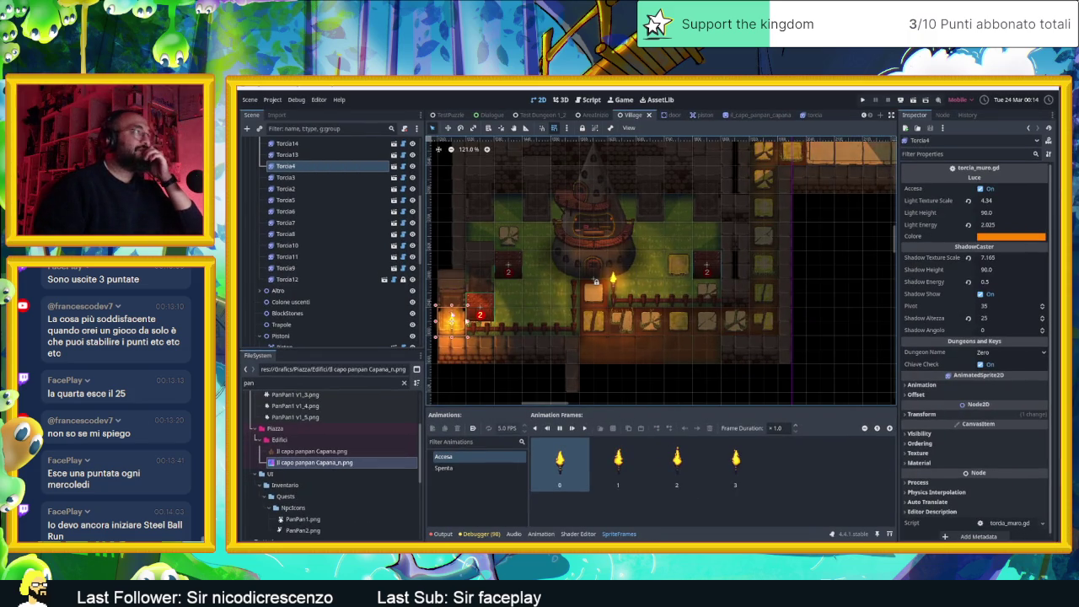
{"action": "scroll", "coordinate": [294, 215], "scroll_direction": "up", "scroll_amount": 5}
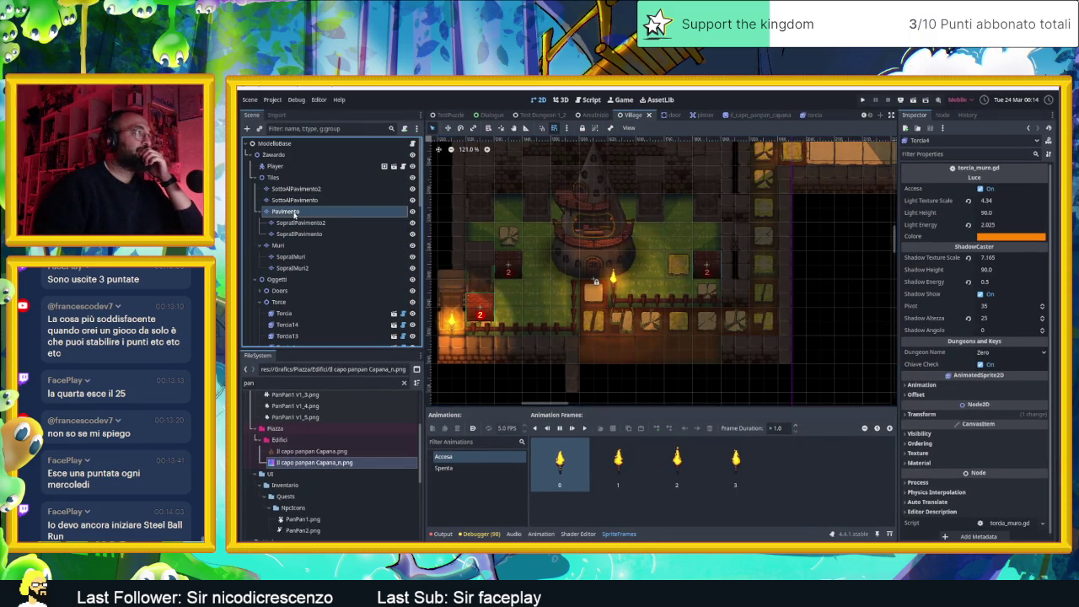
{"action": "left_click", "coordinate": [293, 212]}
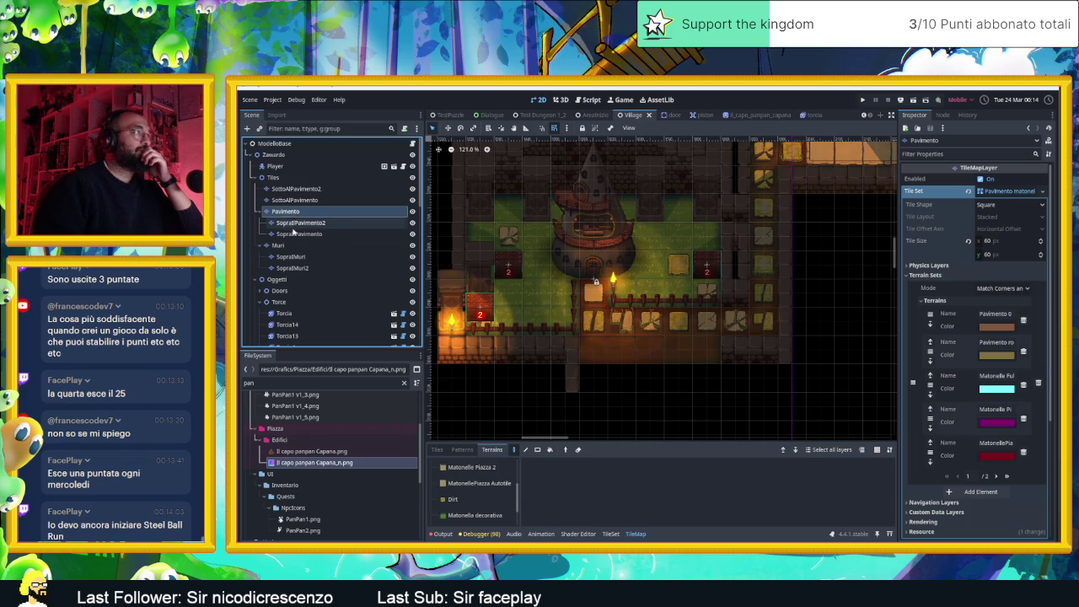
{"action": "left_click", "coordinate": [436, 449]}
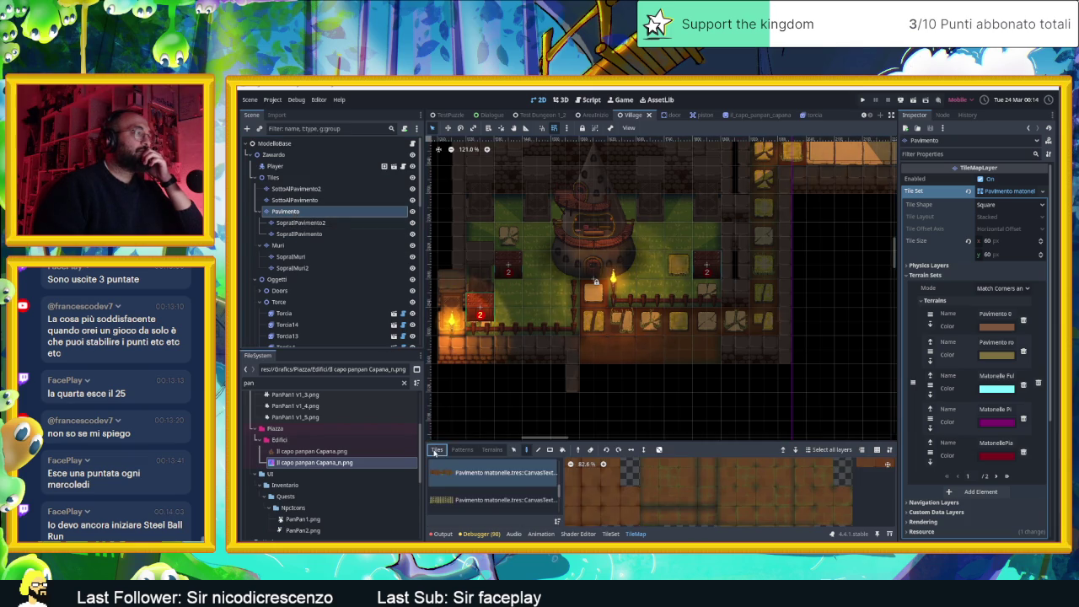
{"action": "scroll", "coordinate": [509, 480], "scroll_direction": "down", "scroll_amount": 3}
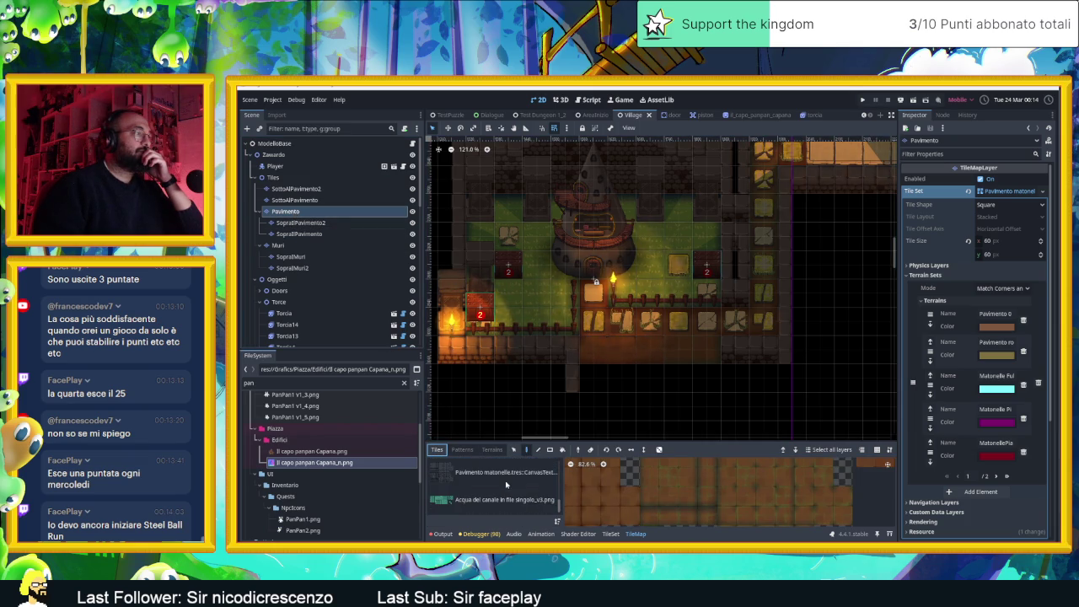
- Open the TileSet editor, try adding an atlas source, and enlarge the editing panel
{"action": "left_click", "coordinate": [611, 534]}
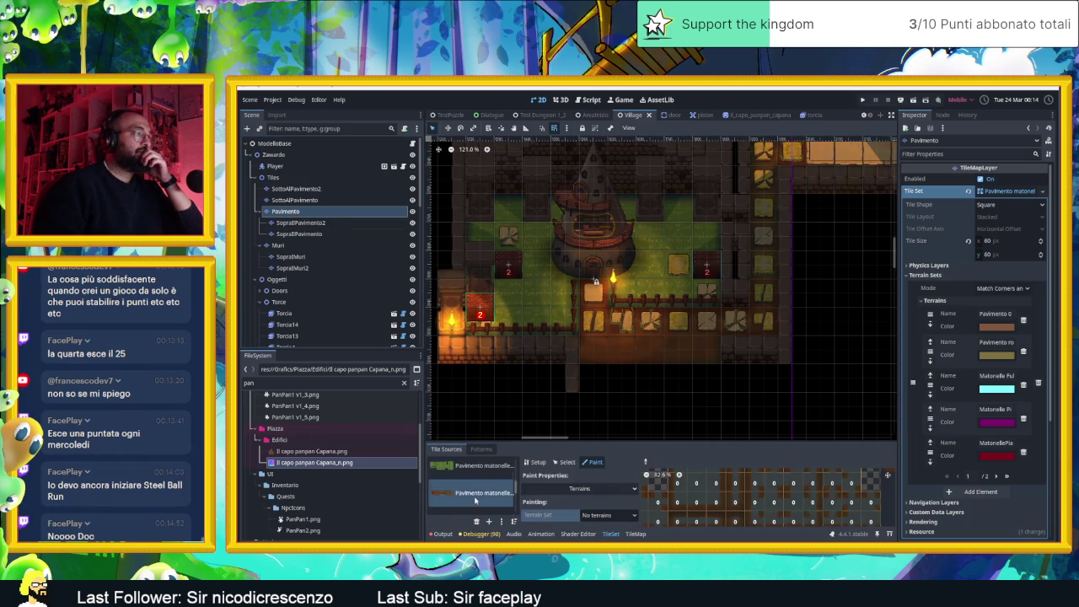
{"action": "scroll", "coordinate": [477, 489], "scroll_direction": "down", "scroll_amount": 2}
{"action": "scroll", "coordinate": [473, 498], "scroll_direction": "up", "scroll_amount": 2}
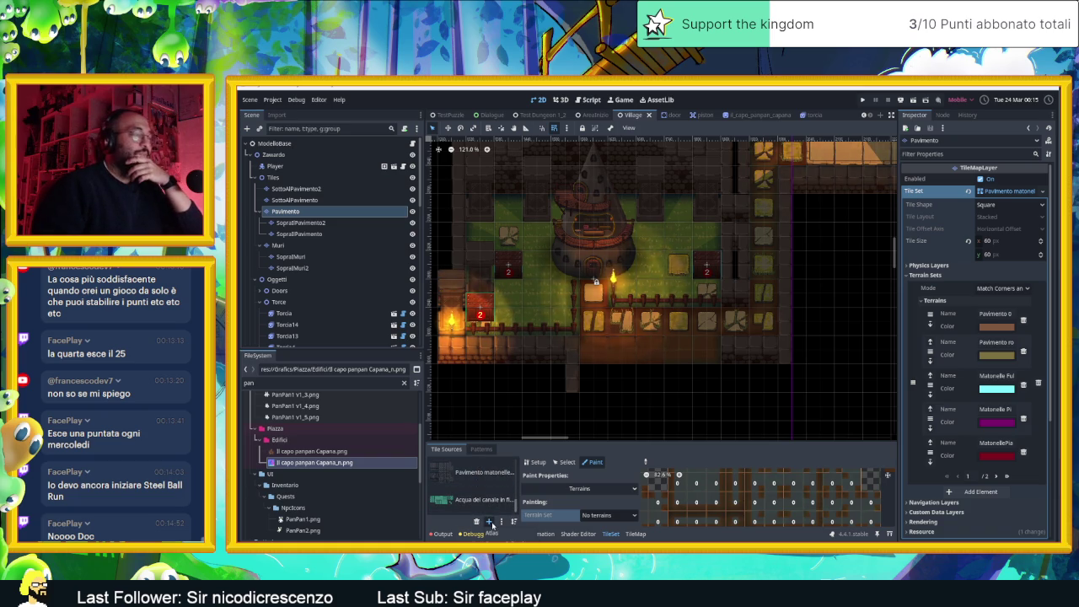
{"action": "left_click", "coordinate": [490, 522]}
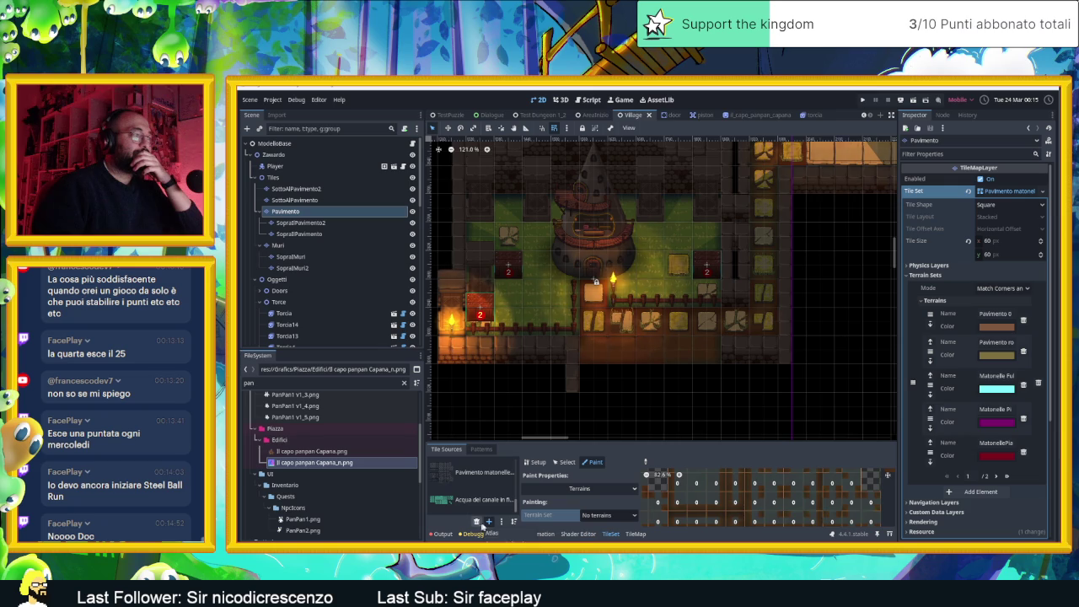
{"action": "left_click", "coordinate": [488, 523]}
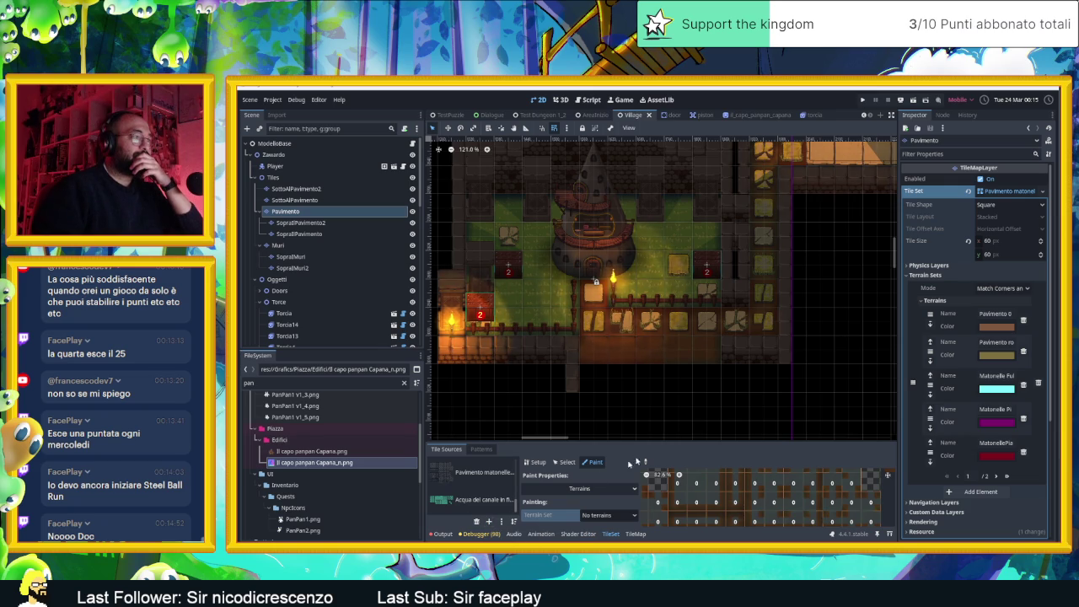
{"action": "left_click_drag", "start_coordinate": [671, 440], "coordinate": [670, 321]}
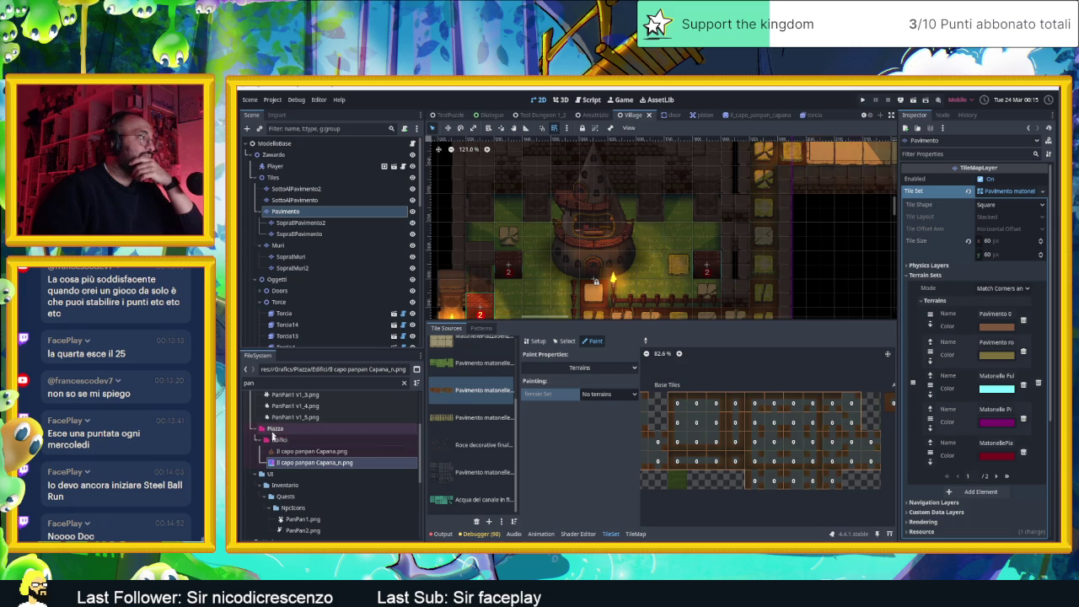
- Filter the FileSystem for 'TERRE' and open the Terreno folder in File Explorer
{"action": "scroll", "coordinate": [307, 437], "scroll_direction": "up", "scroll_amount": 3}
{"action": "scroll", "coordinate": [307, 438], "scroll_direction": "up", "scroll_amount": 1}
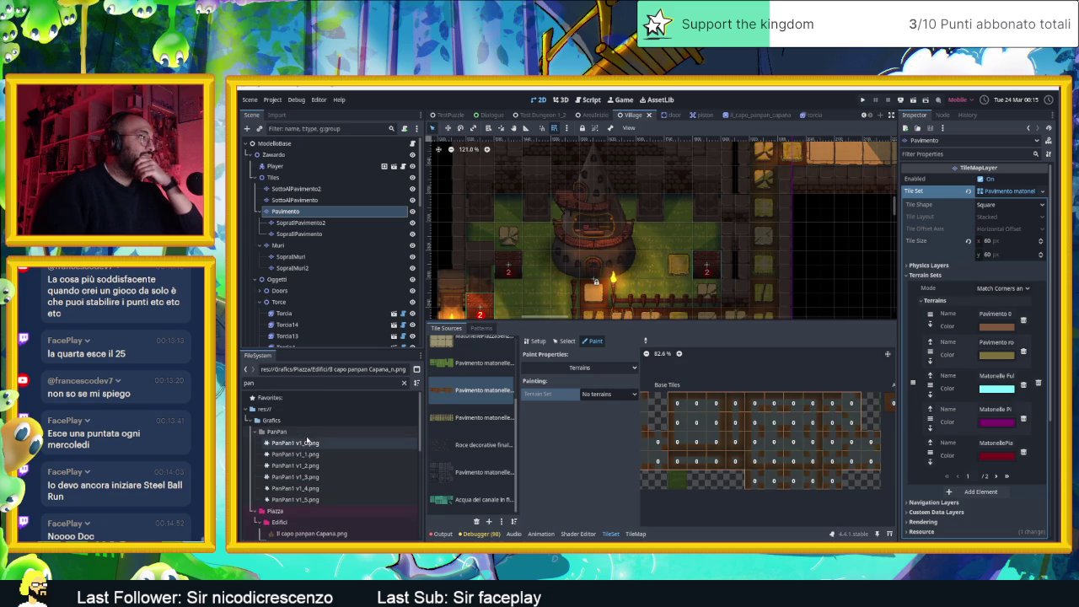
{"action": "double_click", "coordinate": [298, 381]}
{"action": "type", "text": "TERRE"}
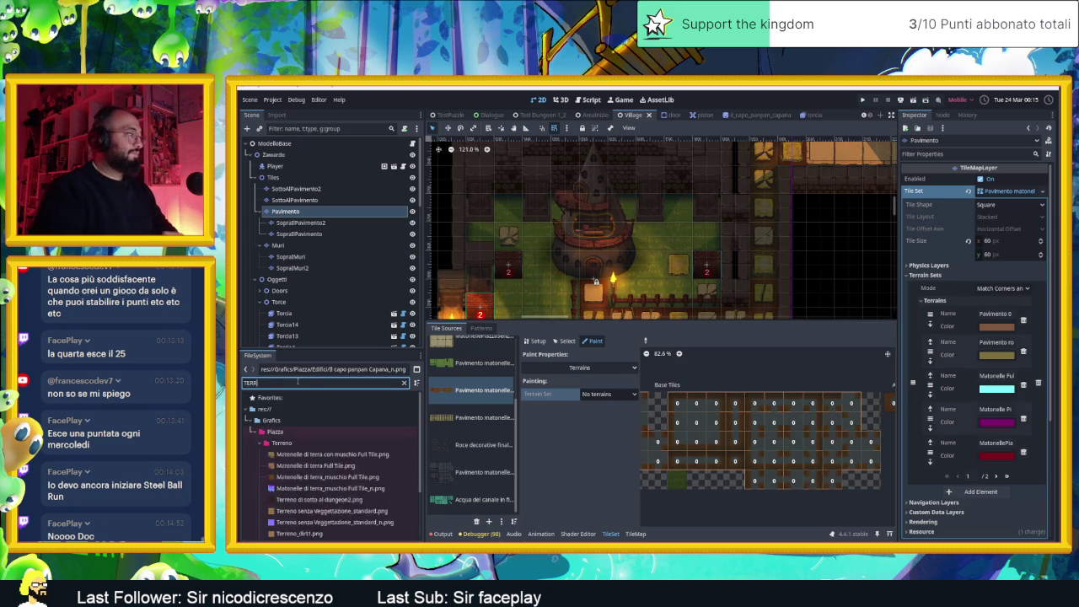
{"action": "left_click", "coordinate": [294, 444]}
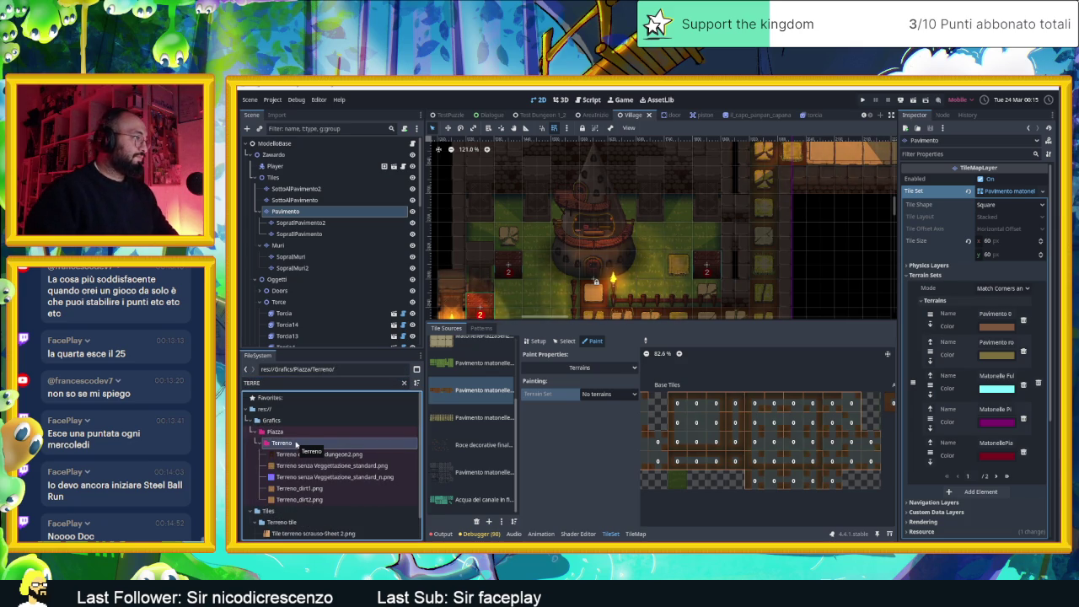
{"action": "scroll", "coordinate": [307, 451], "scroll_direction": "down", "scroll_amount": 1}
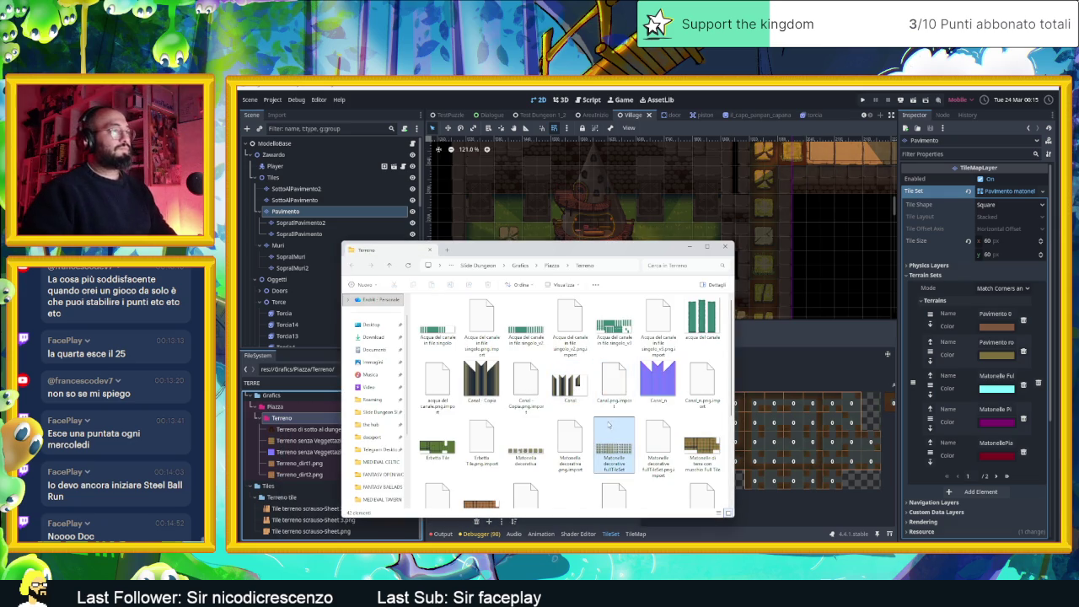
- Select the Matonelle decorative fullTileSet image in the Terreno folder
{"action": "left_click", "coordinate": [608, 425]}
{"action": "scroll", "coordinate": [611, 430], "scroll_direction": "down", "scroll_amount": 2}
{"action": "scroll", "coordinate": [664, 476], "scroll_direction": "up", "scroll_amount": 1}
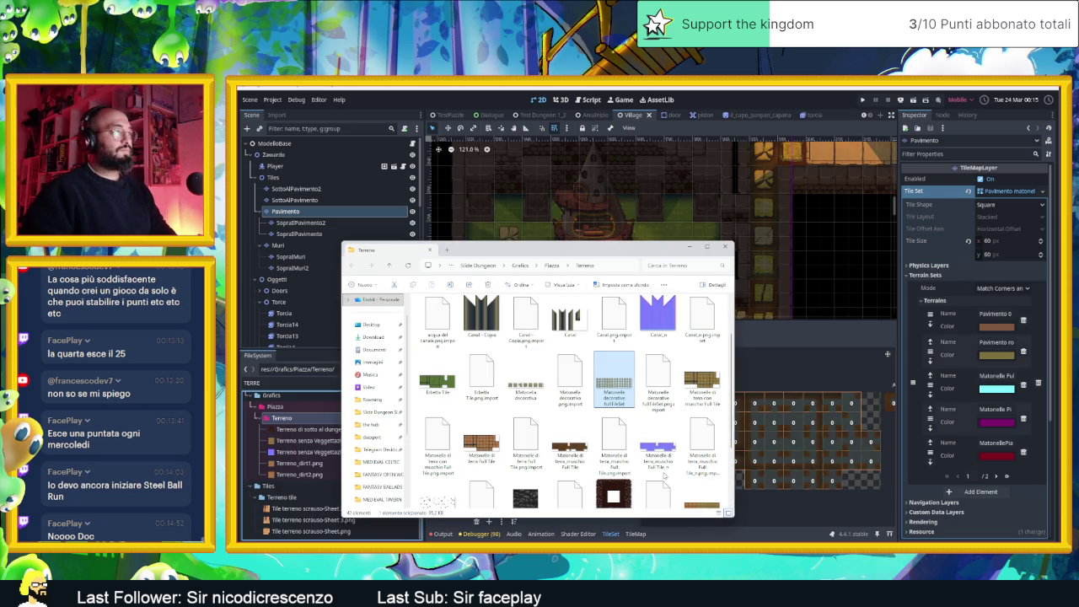
{"action": "scroll", "coordinate": [664, 476], "scroll_direction": "down", "scroll_amount": 1}
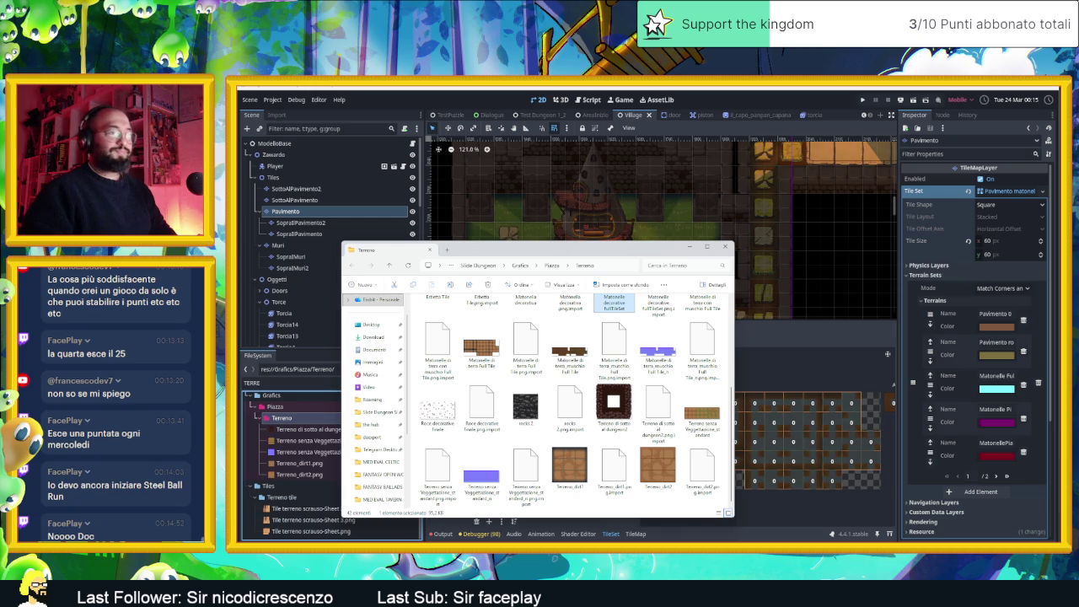
- Move the grass-shadowed dirt tile from the Dirt Tile folder into Terreno, then minimise Dirt Tile
{"action": "key", "text": "super+Home"}
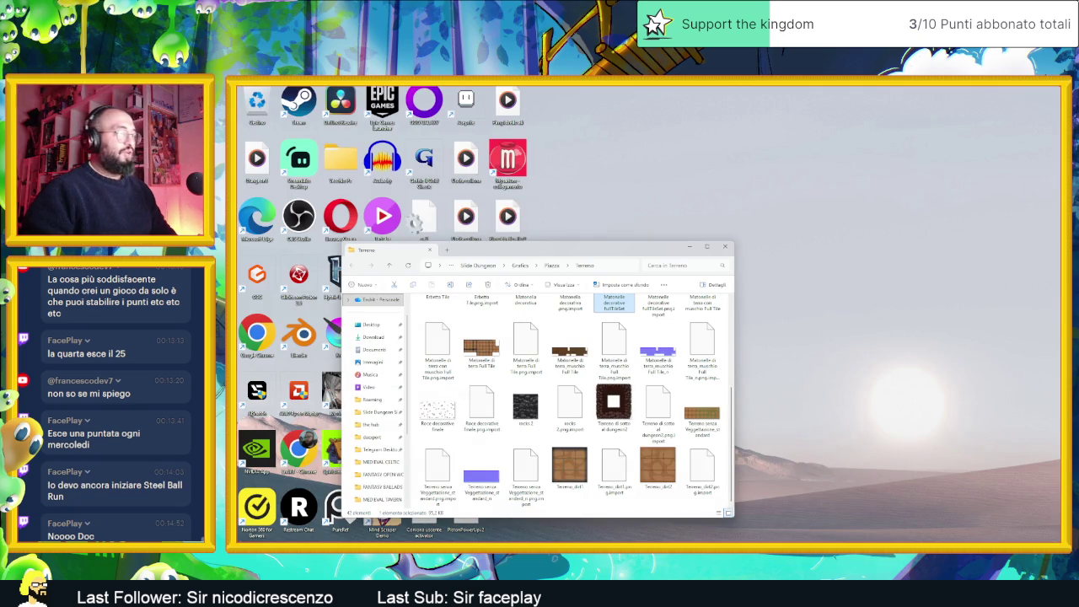
{"action": "key", "text": "alt+Tab"}
{"action": "key", "text": "super+Home"}
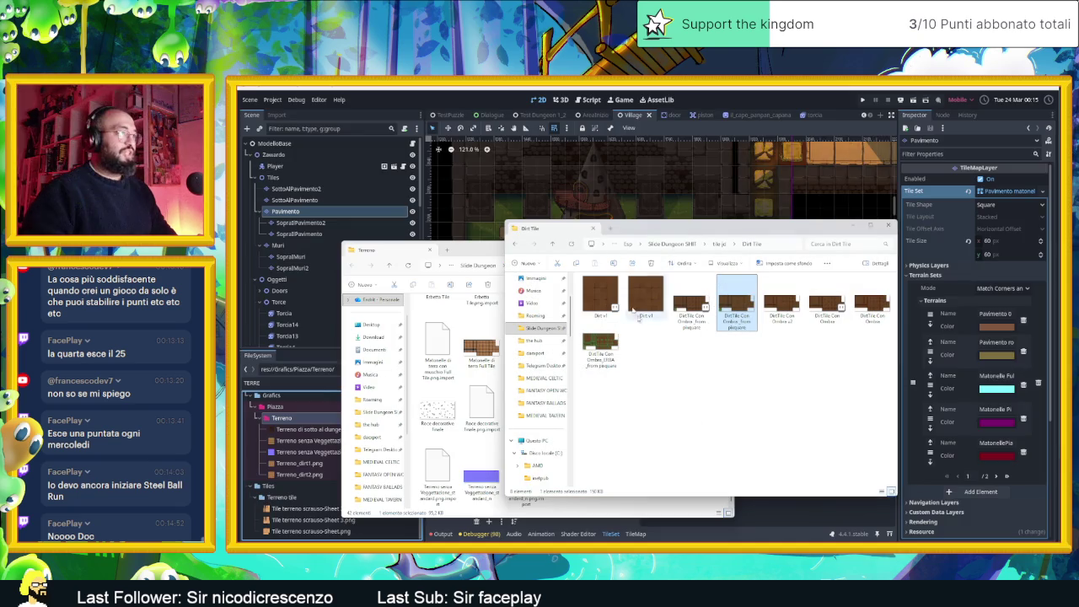
{"action": "left_click_drag", "start_coordinate": [634, 233], "coordinate": [922, 239]}
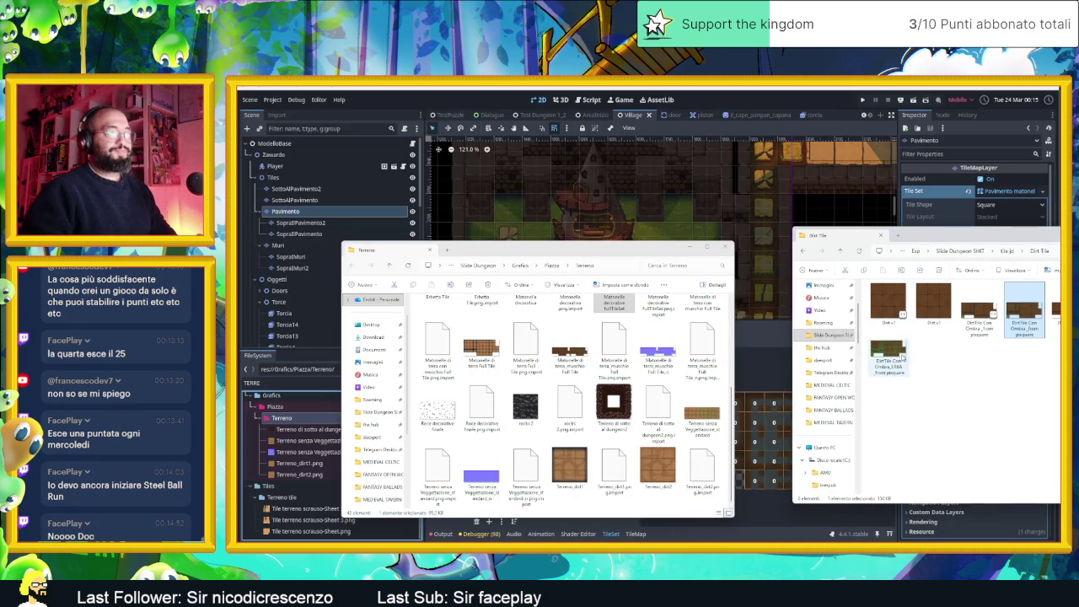
{"action": "left_click_drag", "start_coordinate": [889, 358], "coordinate": [572, 470]}
{"action": "left_click", "coordinate": [584, 469]}
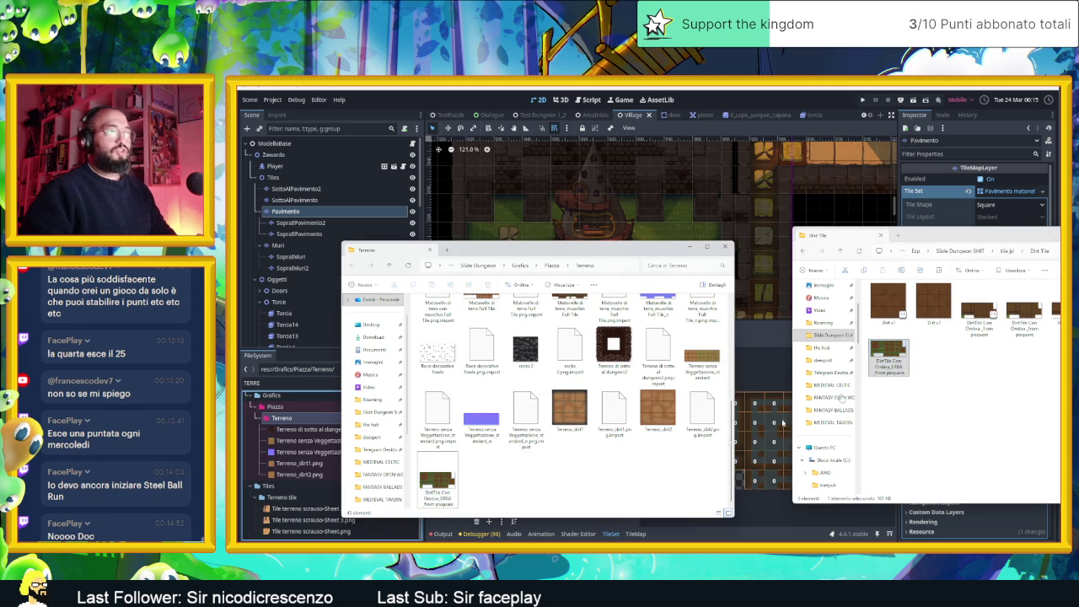
{"action": "left_click_drag", "start_coordinate": [1052, 242], "coordinate": [875, 254]}
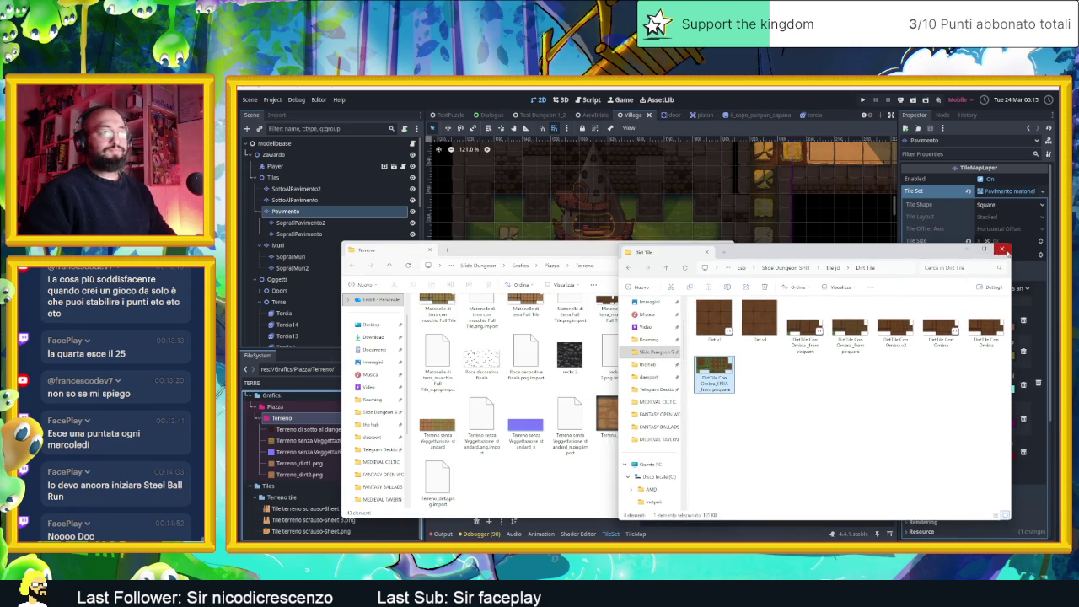
{"action": "left_click", "coordinate": [962, 249]}
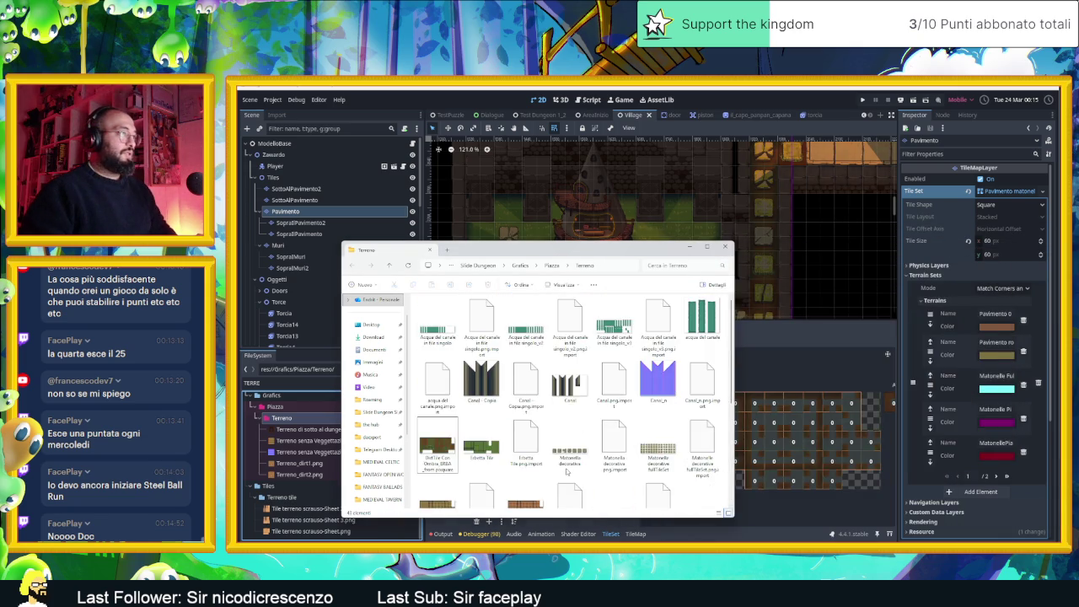
- Select the DirtTile image in Terreno and minimise File Explorer
{"action": "scroll", "coordinate": [565, 468], "scroll_direction": "up", "scroll_amount": 5}
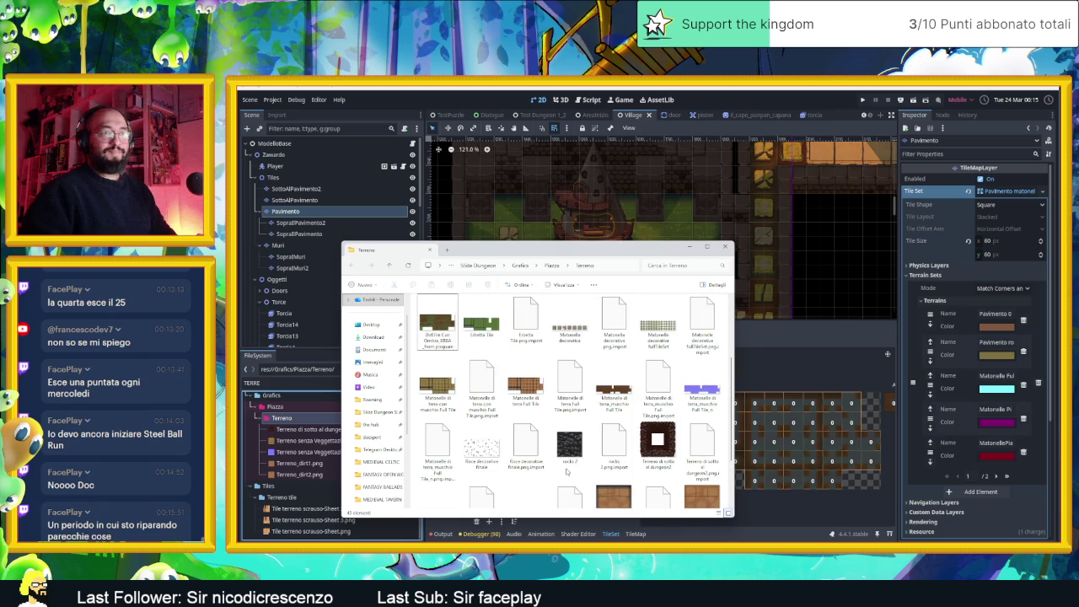
{"action": "scroll", "coordinate": [567, 472], "scroll_direction": "down", "scroll_amount": 2}
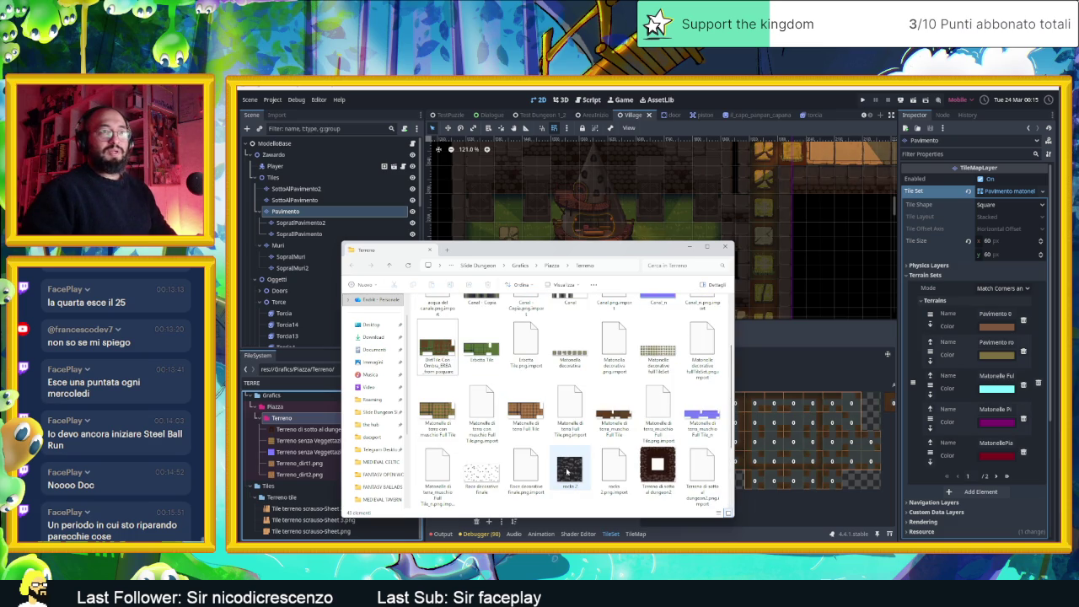
{"action": "scroll", "coordinate": [566, 468], "scroll_direction": "down", "scroll_amount": 2}
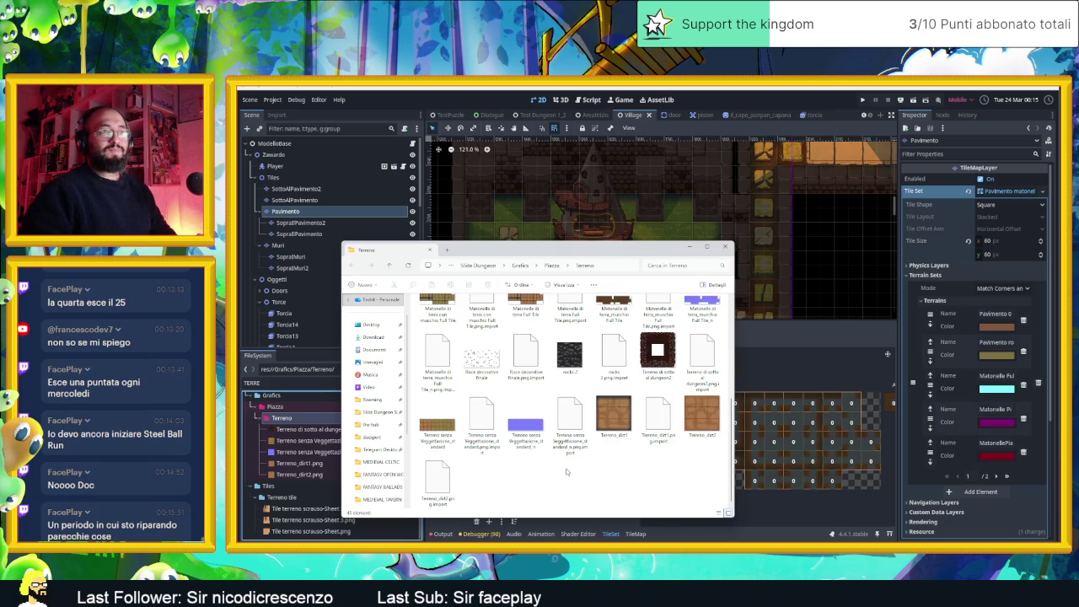
{"action": "scroll", "coordinate": [566, 468], "scroll_direction": "up", "scroll_amount": 5}
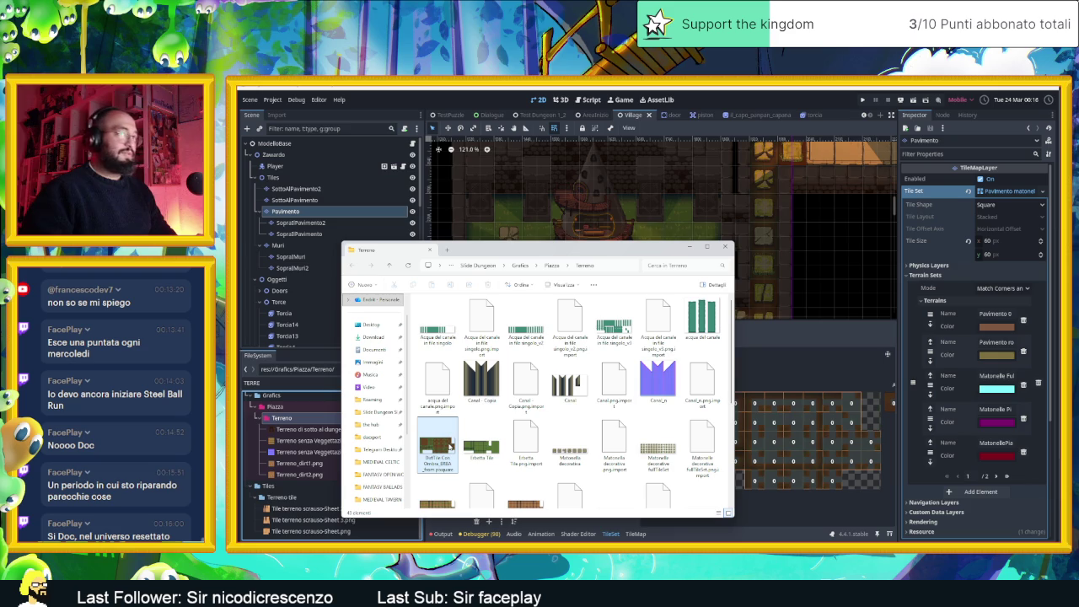
{"action": "left_click", "coordinate": [451, 447]}
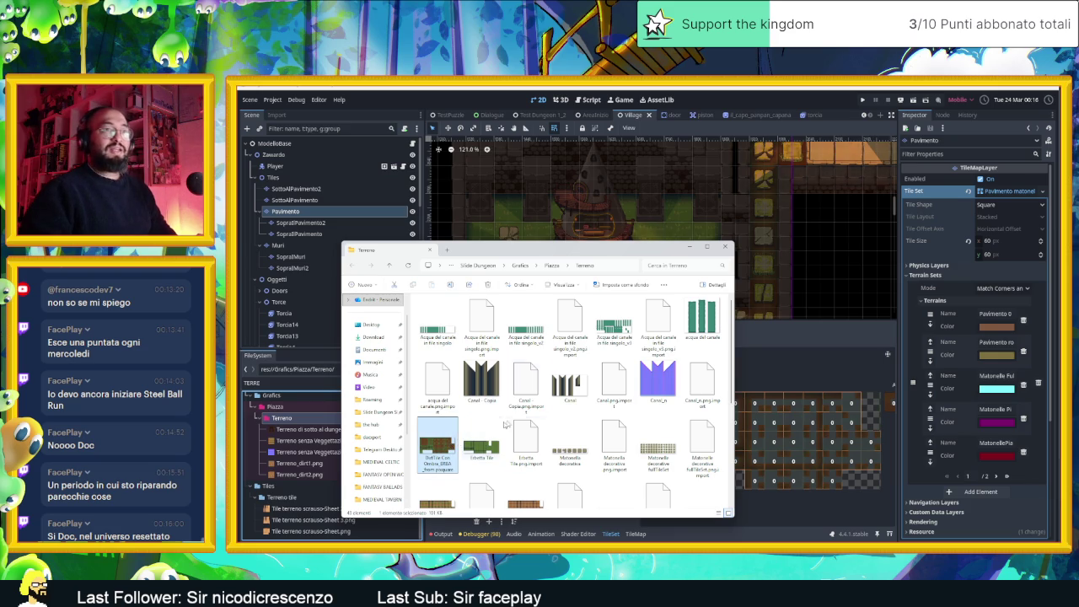
{"action": "left_click", "coordinate": [689, 248]}
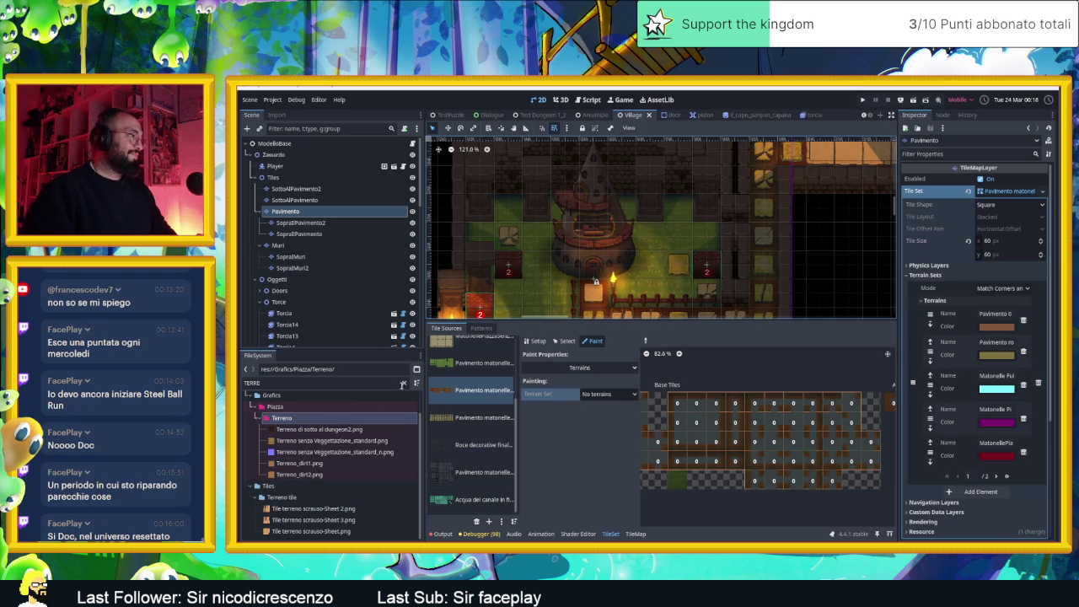
- Clear the FileSystem filter and drag DirtTile Con Ombra_ERBA into Tile Sources, auto-creating its tiles
{"action": "left_click", "coordinate": [403, 383]}
{"action": "scroll", "coordinate": [337, 506], "scroll_direction": "down", "scroll_amount": 3}
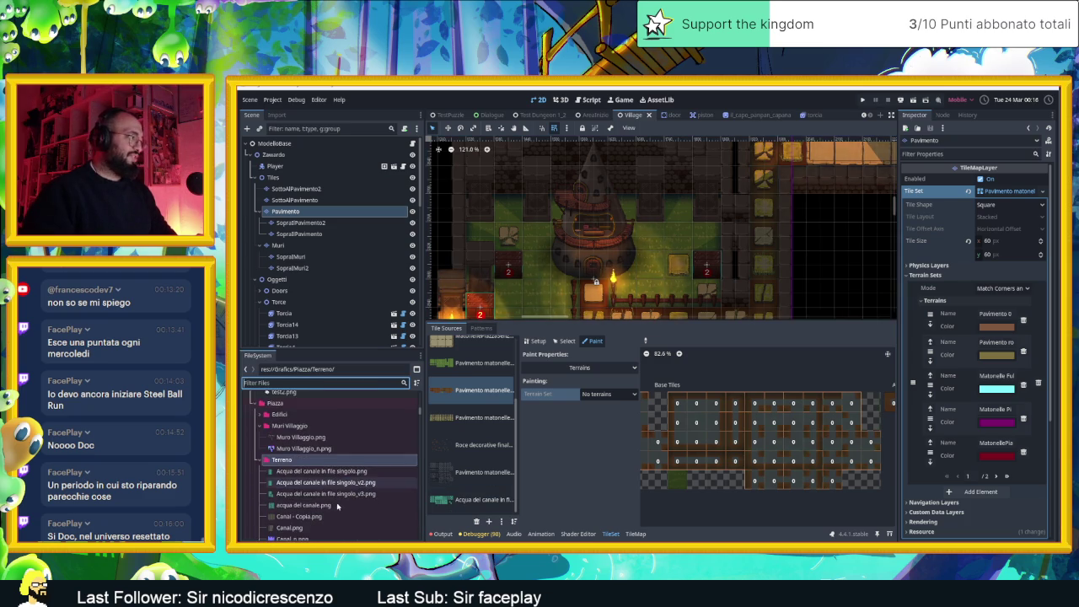
{"action": "scroll", "coordinate": [337, 506], "scroll_direction": "down", "scroll_amount": 3}
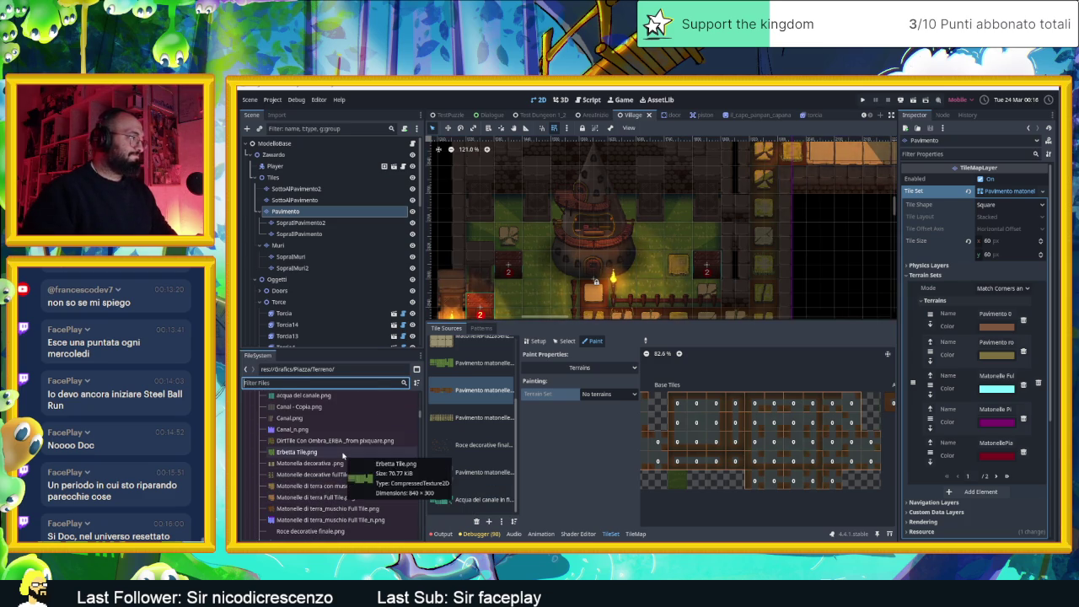
{"action": "scroll", "coordinate": [346, 462], "scroll_direction": "down", "scroll_amount": 1}
{"action": "scroll", "coordinate": [341, 446], "scroll_direction": "up", "scroll_amount": 1}
{"action": "left_click", "coordinate": [336, 423]}
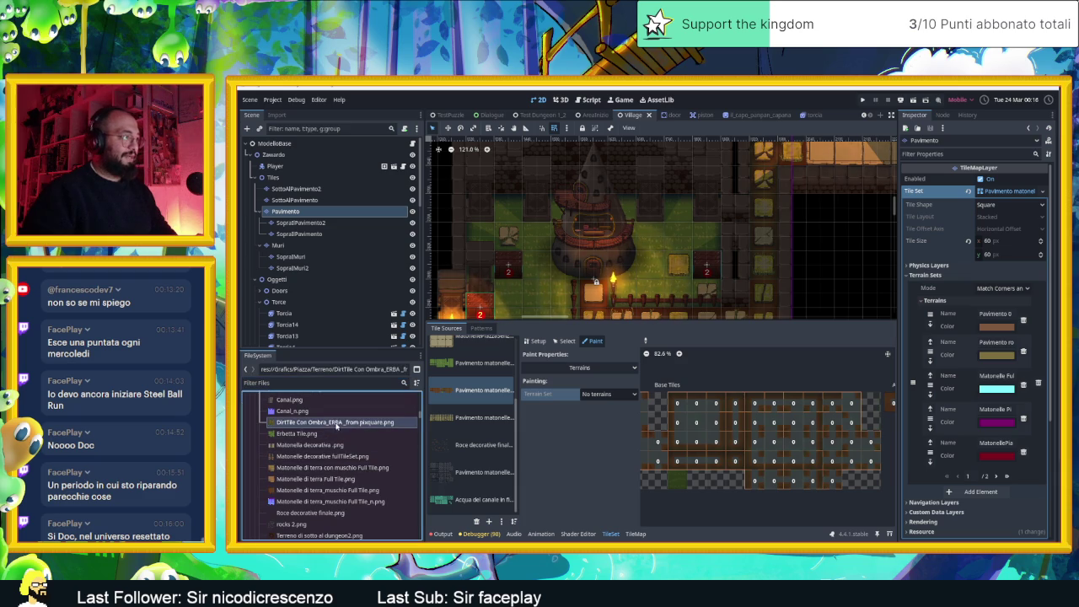
{"action": "mouse_move", "coordinate": [348, 425]}
{"action": "left_mouse_down"}
{"action": "mouse_move", "coordinate": [413, 443]}
{"action": "mouse_move", "coordinate": [481, 516]}
{"action": "mouse_move", "coordinate": [497, 511]}
{"action": "left_mouse_up"}
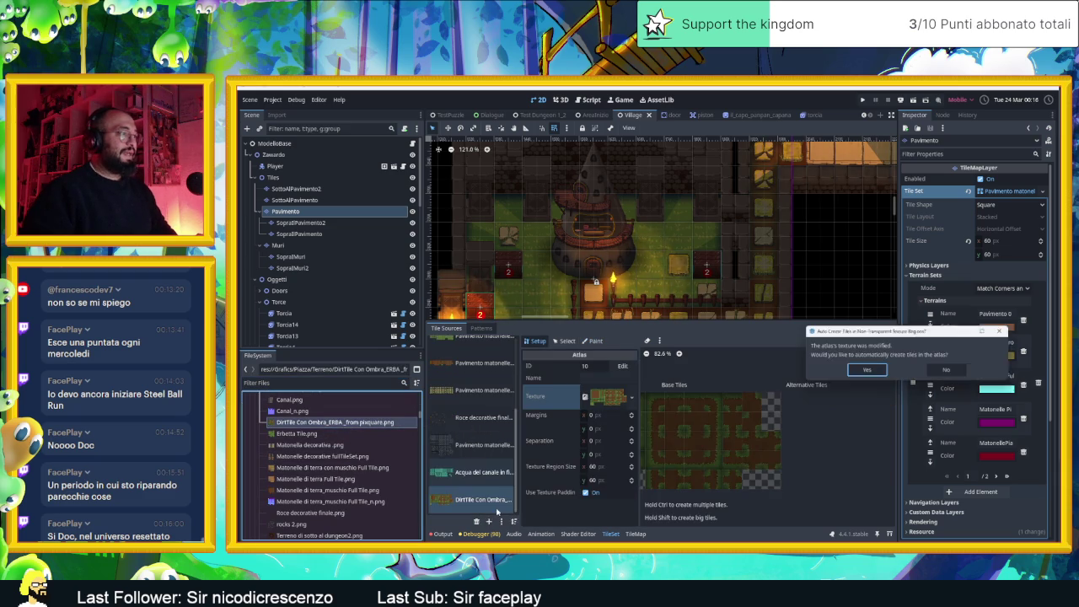
{"action": "left_click", "coordinate": [881, 374]}
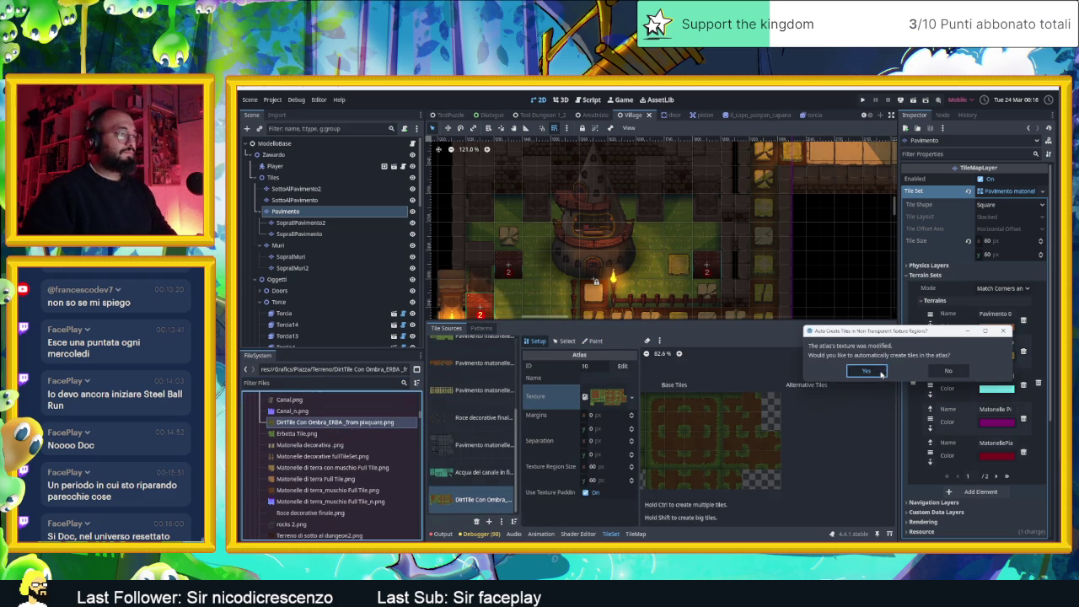
{"action": "left_click", "coordinate": [632, 402]}
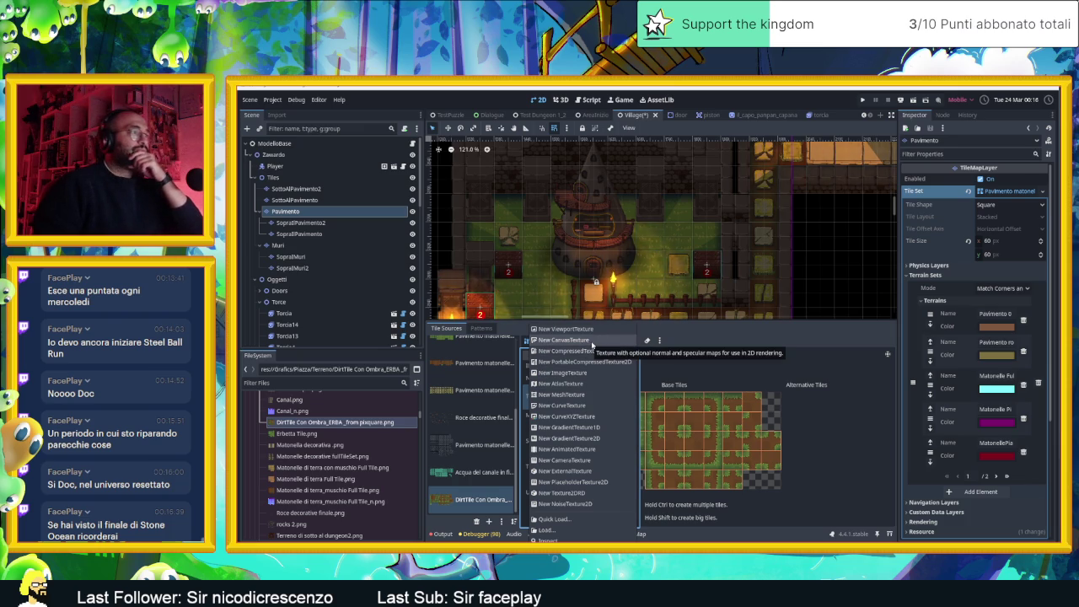
- Set the atlas texture to a New CanvasTexture with the DirtTile grass image as Diffuse
{"action": "left_click", "coordinate": [593, 341]}
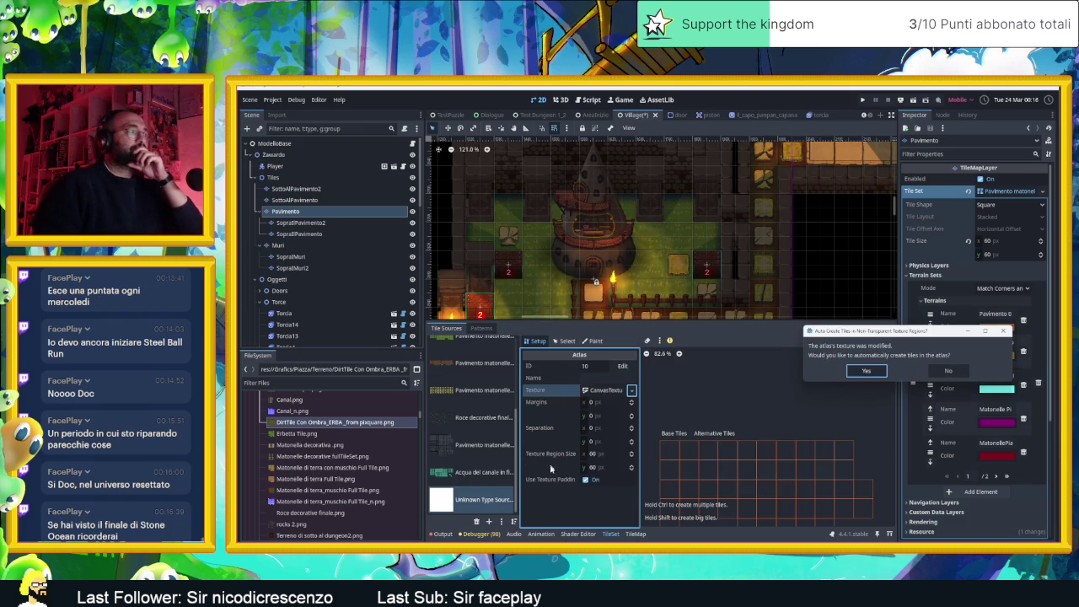
{"action": "left_click", "coordinate": [863, 373]}
{"action": "left_click", "coordinate": [602, 390]}
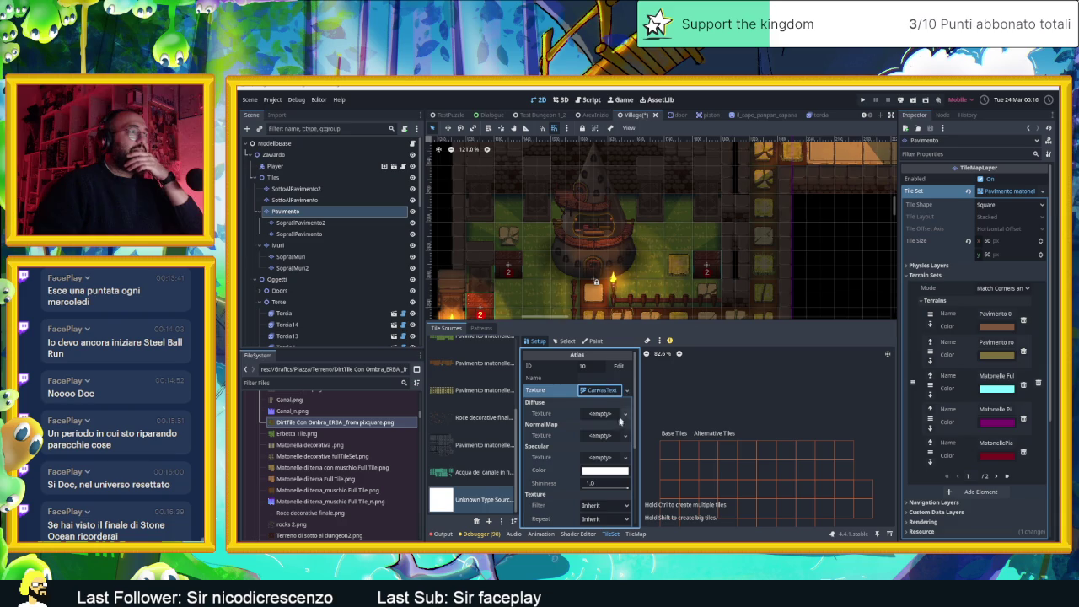
{"action": "mouse_move", "coordinate": [335, 422]}
{"action": "left_mouse_down"}
{"action": "mouse_move", "coordinate": [622, 408]}
{"action": "mouse_move", "coordinate": [601, 415]}
{"action": "left_mouse_up"}
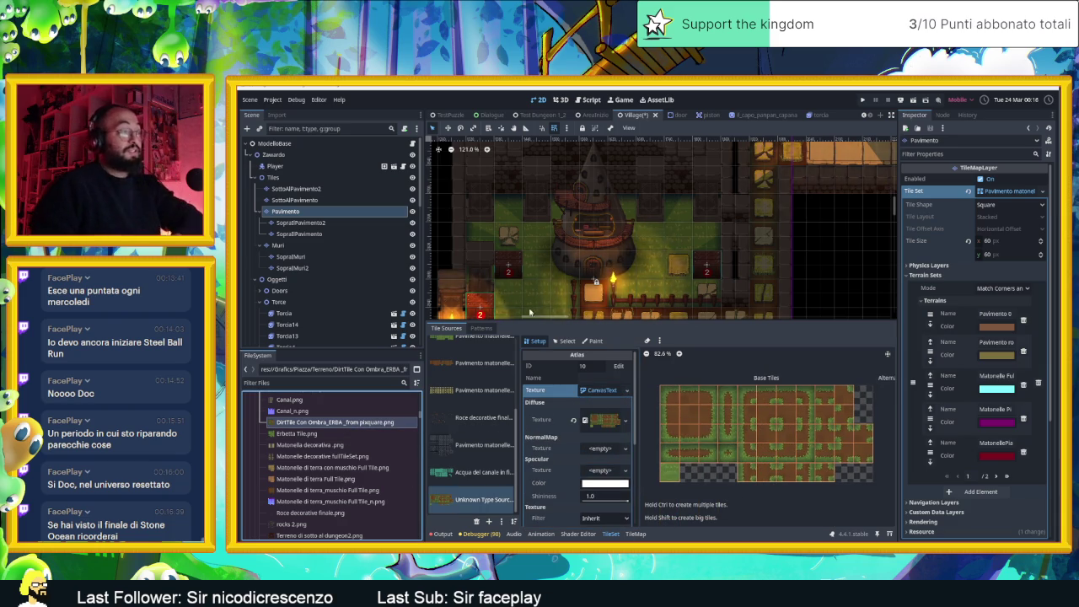
{"action": "left_click", "coordinate": [563, 341]}
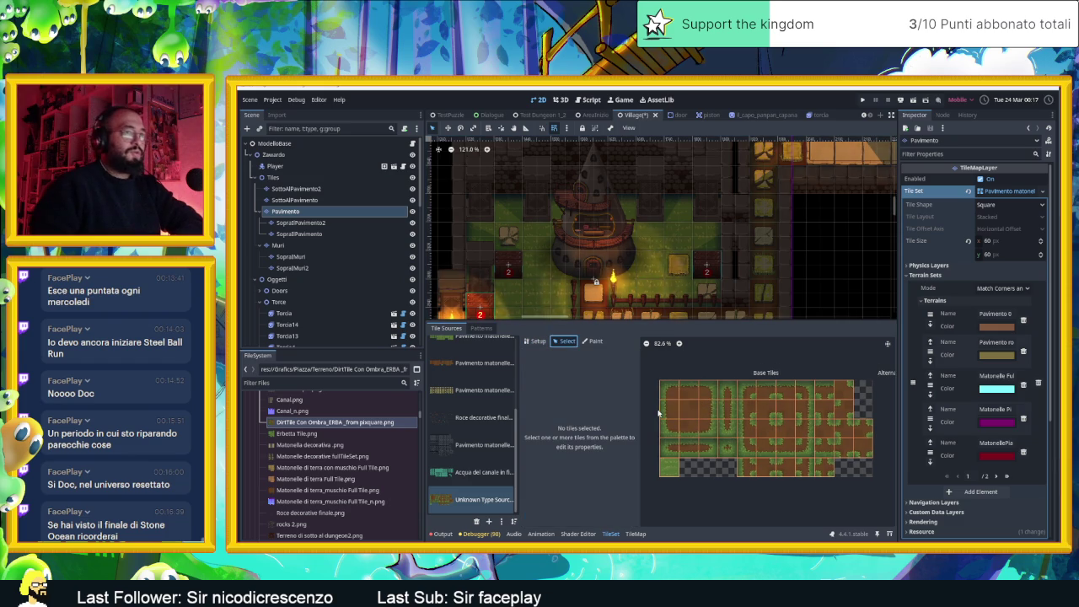
- Add a fifth terrain named ERBA DI CONTORNO after Terreno Dirt
{"action": "left_click", "coordinate": [997, 477]}
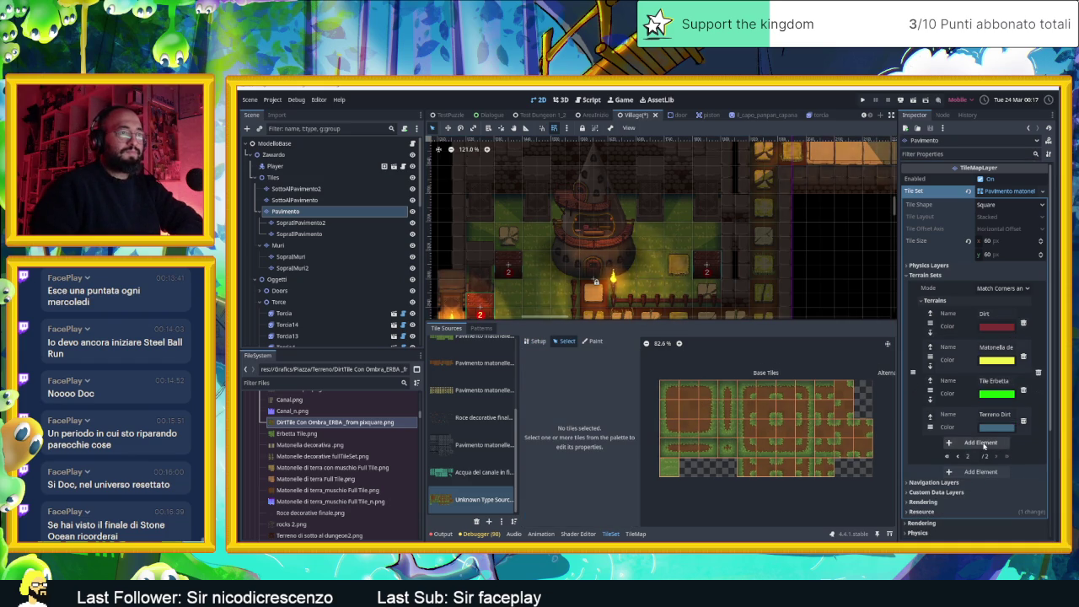
{"action": "left_click", "coordinate": [983, 445]}
{"action": "left_click", "coordinate": [997, 447]}
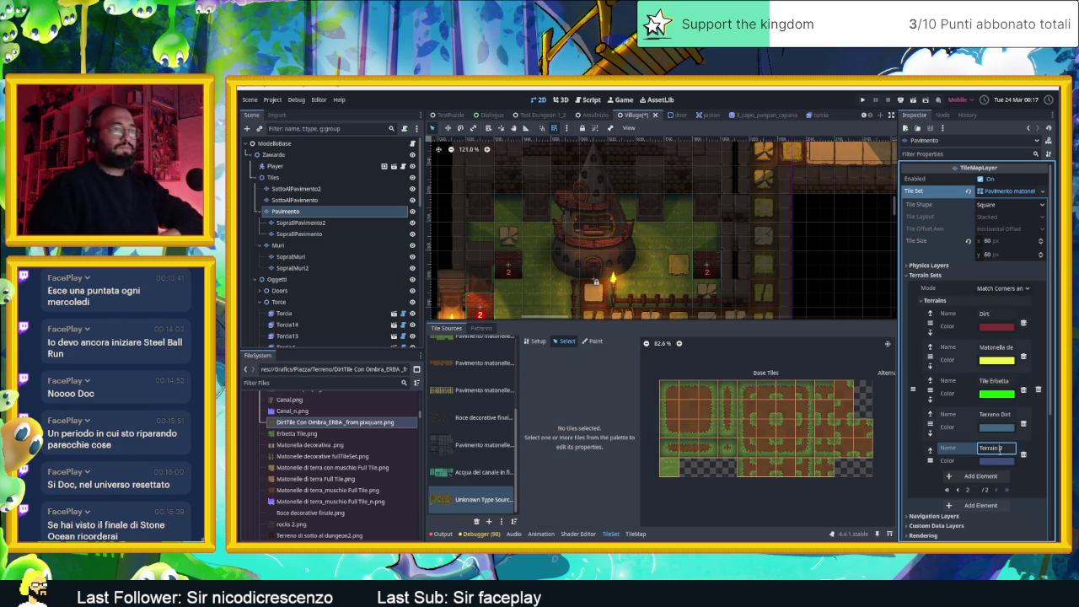
{"action": "type", "text": "ell"}
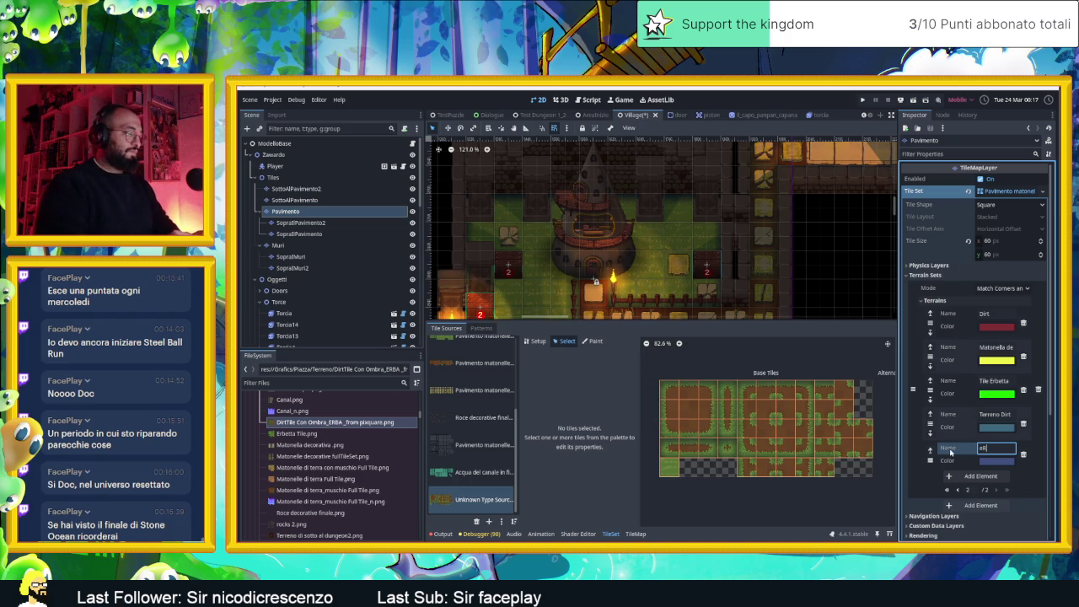
{"action": "type", "text": "NTORNO"}
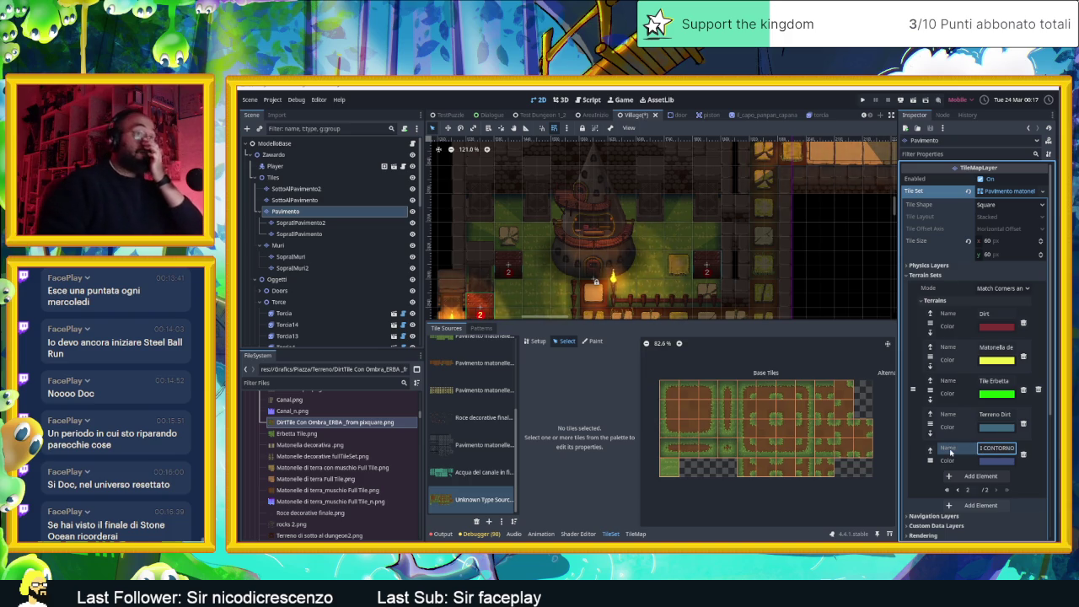
{"action": "key", "text": "Return"}
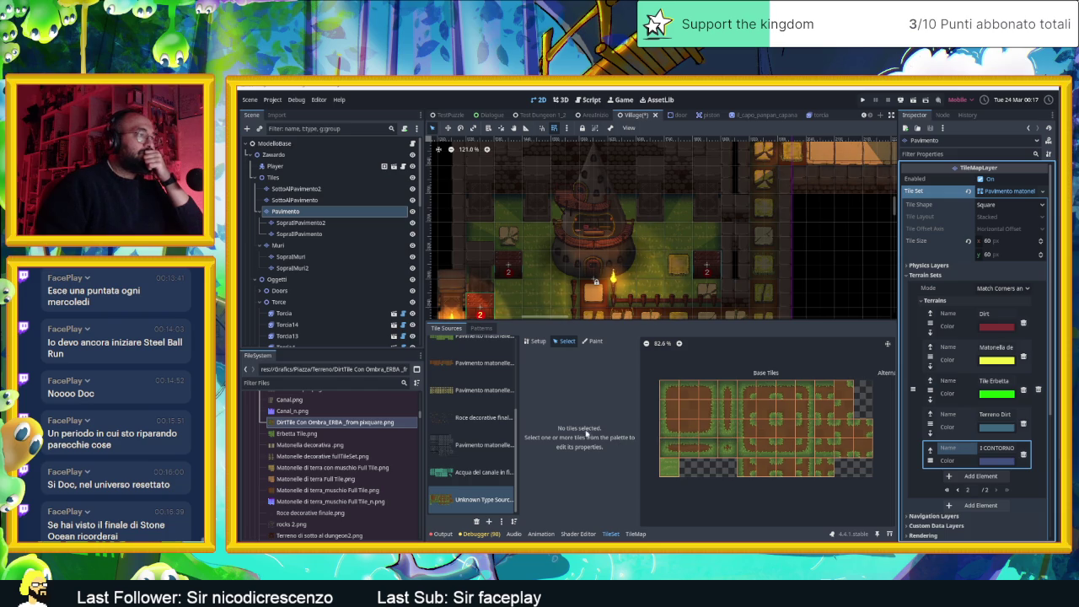
- Set the atlas Paint tab to Terrain Set 0 with the eRBA DI CONTORNO terrain
{"action": "left_click", "coordinate": [675, 395]}
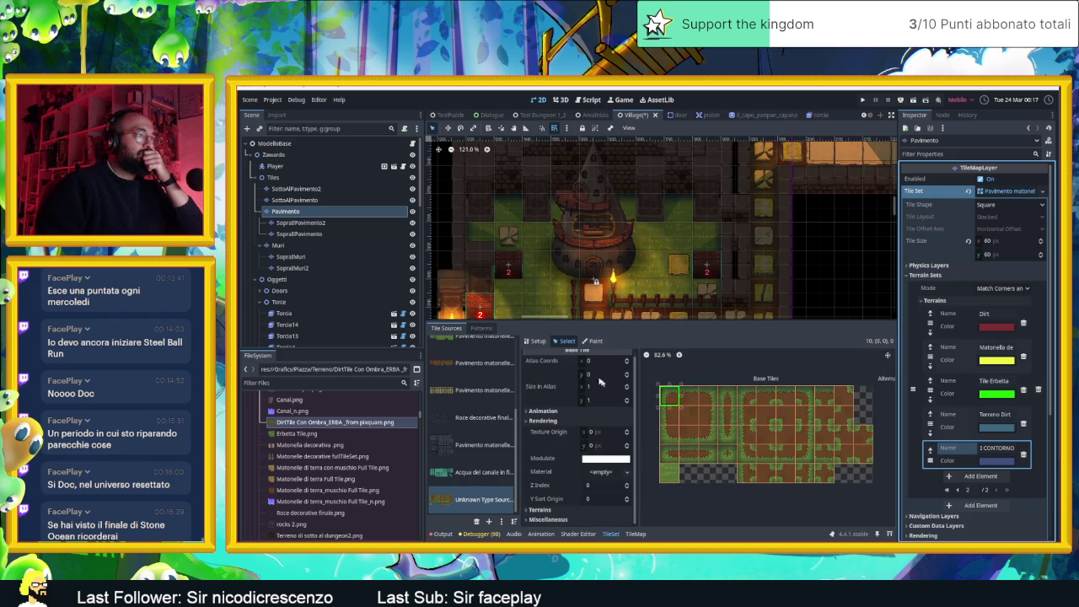
{"action": "left_click", "coordinate": [593, 341]}
{"action": "left_click", "coordinate": [620, 393]}
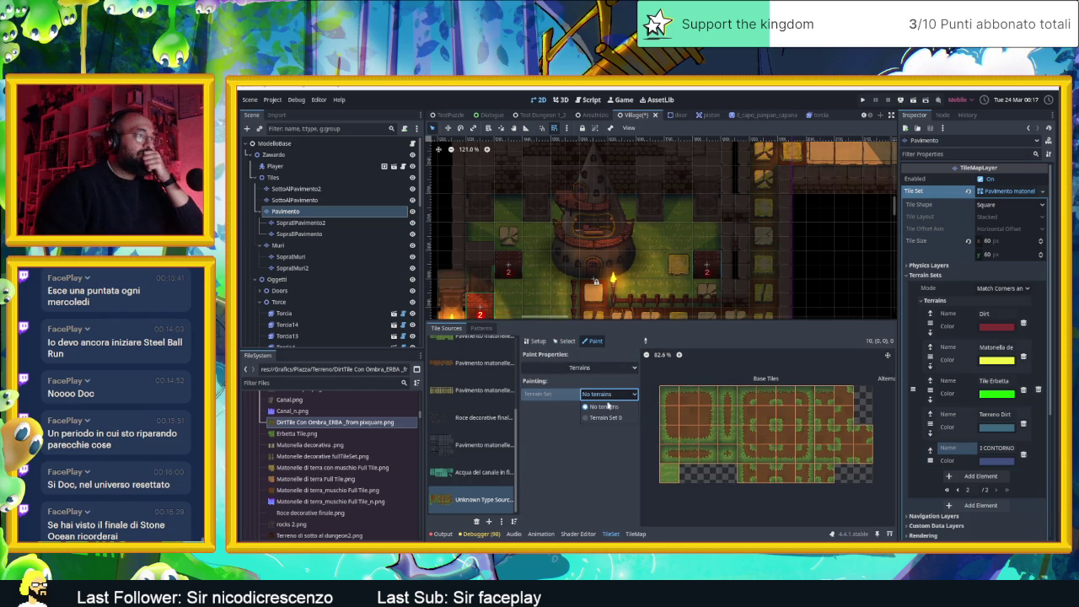
{"action": "left_click", "coordinate": [609, 417]}
{"action": "left_click", "coordinate": [614, 408]}
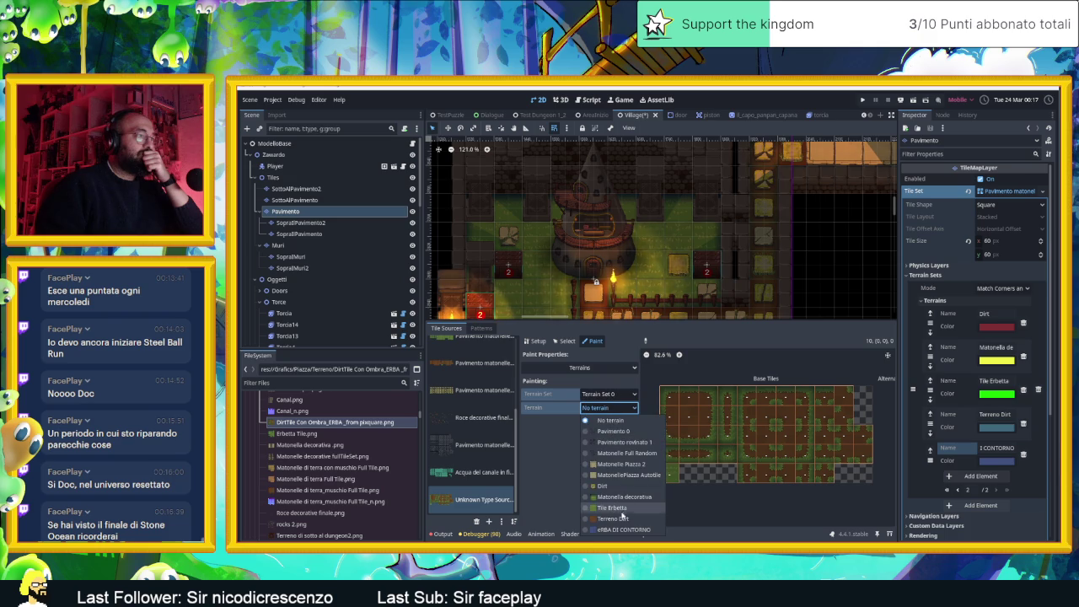
{"action": "left_click", "coordinate": [622, 530]}
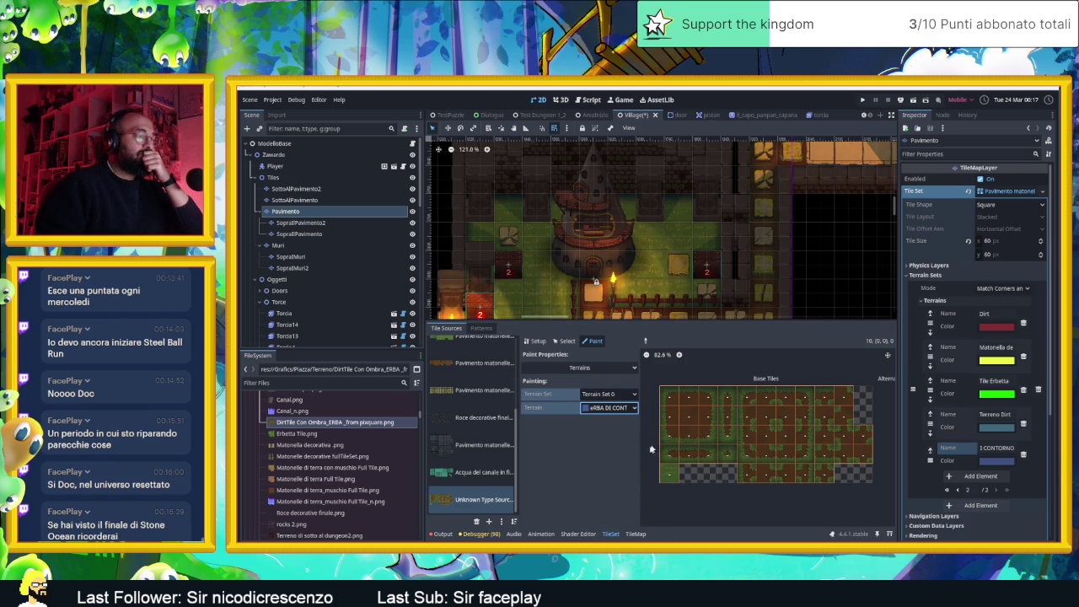
{"action": "left_click", "coordinate": [617, 408]}
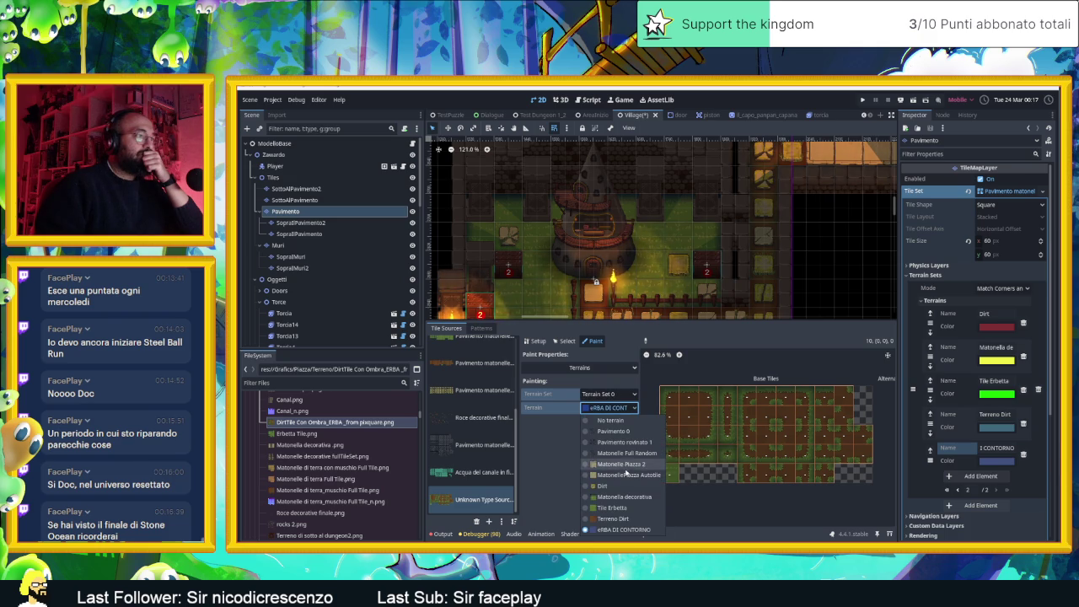
{"action": "left_click", "coordinate": [549, 455]}
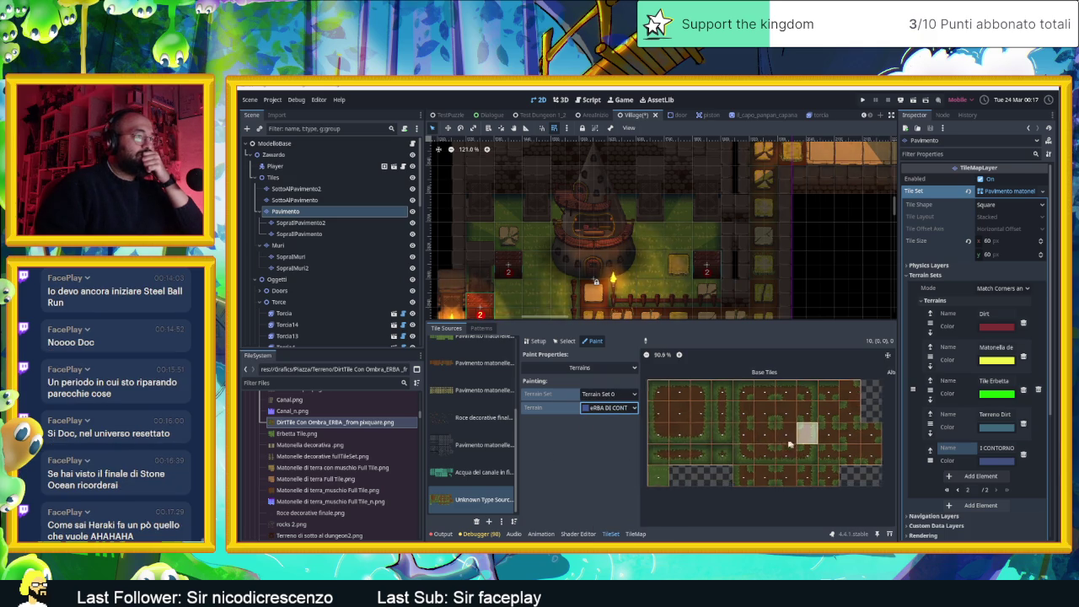
- Paint grass-border terrain on the bottom and middle rows, top-left tile and narrow vertical tile
{"action": "scroll", "coordinate": [763, 434], "scroll_direction": "up", "scroll_amount": 1}
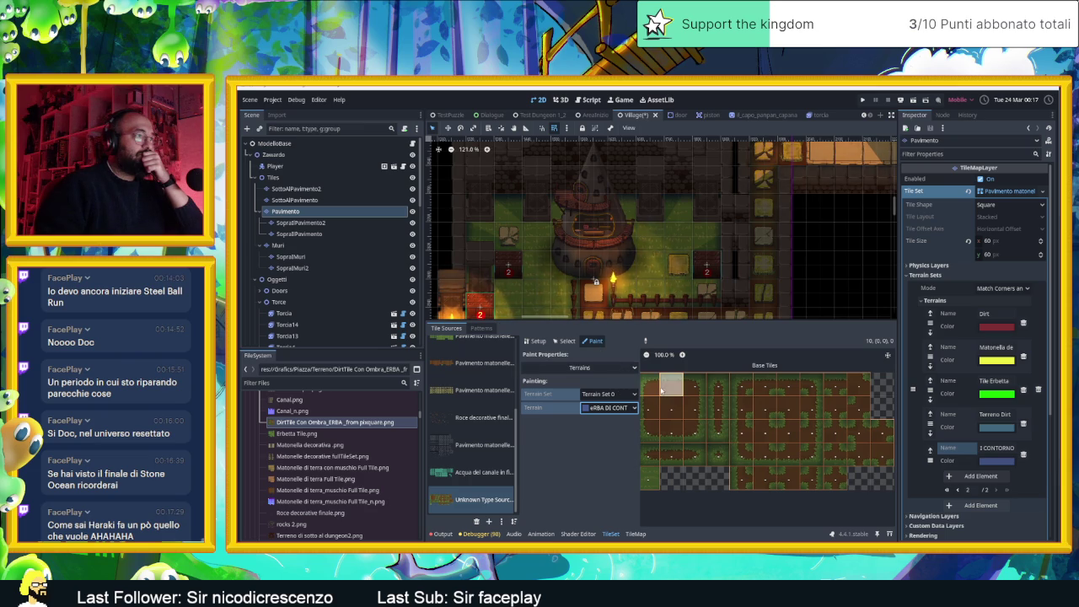
{"action": "scroll", "coordinate": [675, 392], "scroll_direction": "down", "scroll_amount": 1}
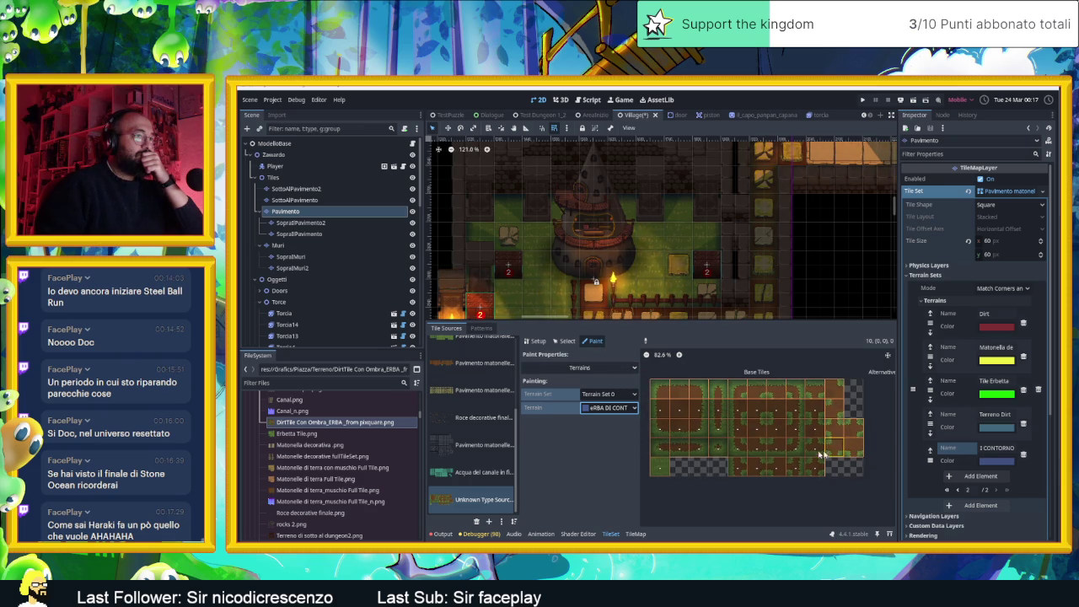
{"action": "mouse_move", "coordinate": [822, 455]}
{"action": "left_mouse_down"}
{"action": "mouse_move", "coordinate": [670, 446]}
{"action": "mouse_move", "coordinate": [657, 428]}
{"action": "mouse_move", "coordinate": [818, 429]}
{"action": "mouse_move", "coordinate": [757, 410]}
{"action": "mouse_move", "coordinate": [687, 411]}
{"action": "mouse_move", "coordinate": [754, 450]}
{"action": "mouse_move", "coordinate": [734, 457]}
{"action": "mouse_move", "coordinate": [805, 470]}
{"action": "left_mouse_up"}
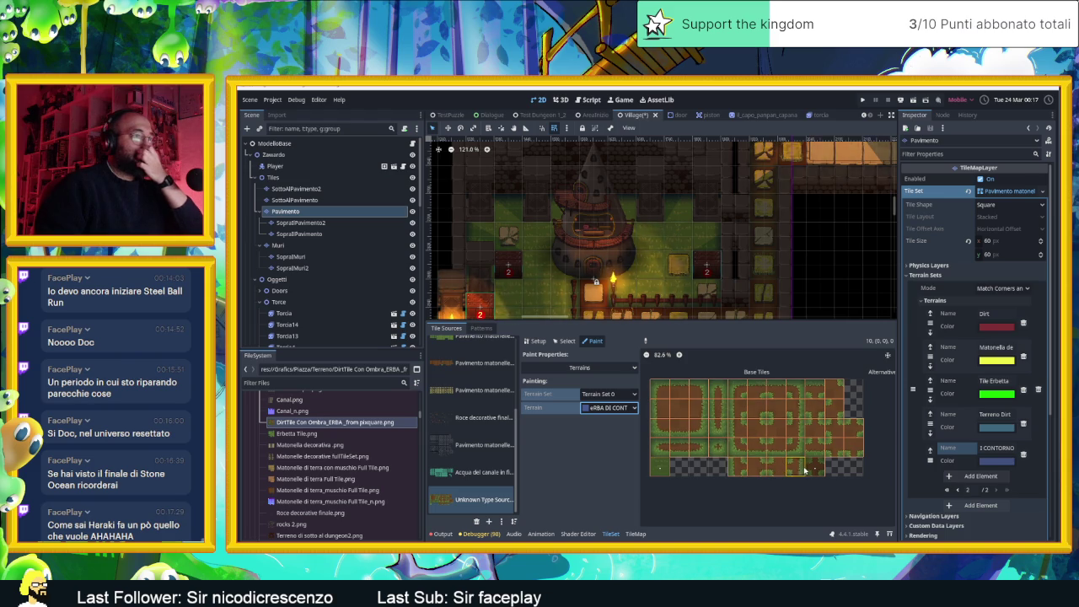
{"action": "scroll", "coordinate": [717, 409], "scroll_direction": "up", "scroll_amount": 2}
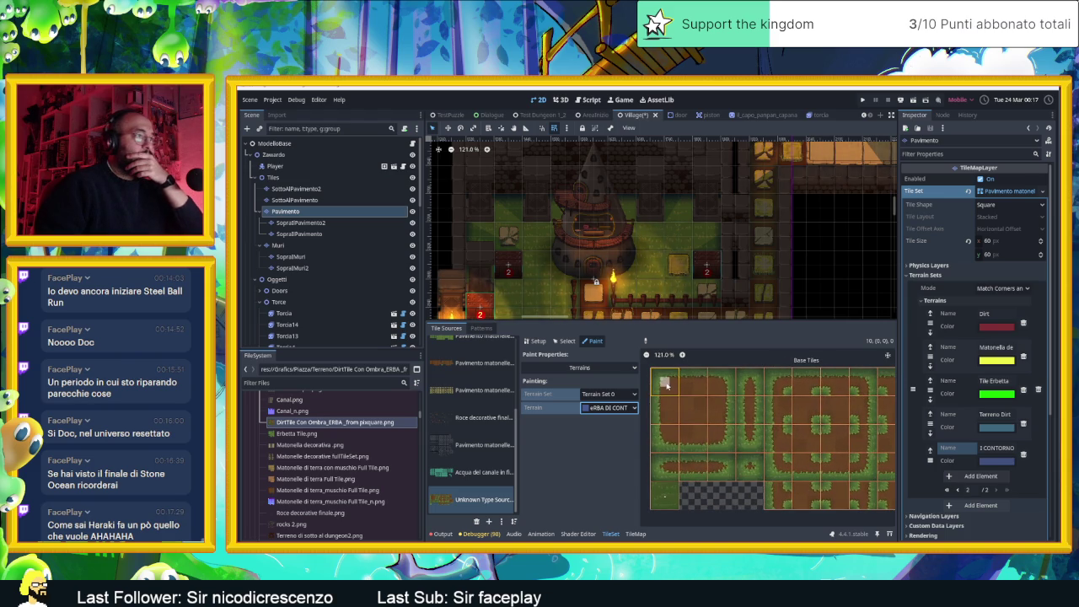
{"action": "mouse_move", "coordinate": [720, 392]}
{"action": "left_mouse_down"}
{"action": "mouse_move", "coordinate": [716, 437]}
{"action": "mouse_move", "coordinate": [669, 433]}
{"action": "mouse_move", "coordinate": [702, 435]}
{"action": "left_mouse_up"}
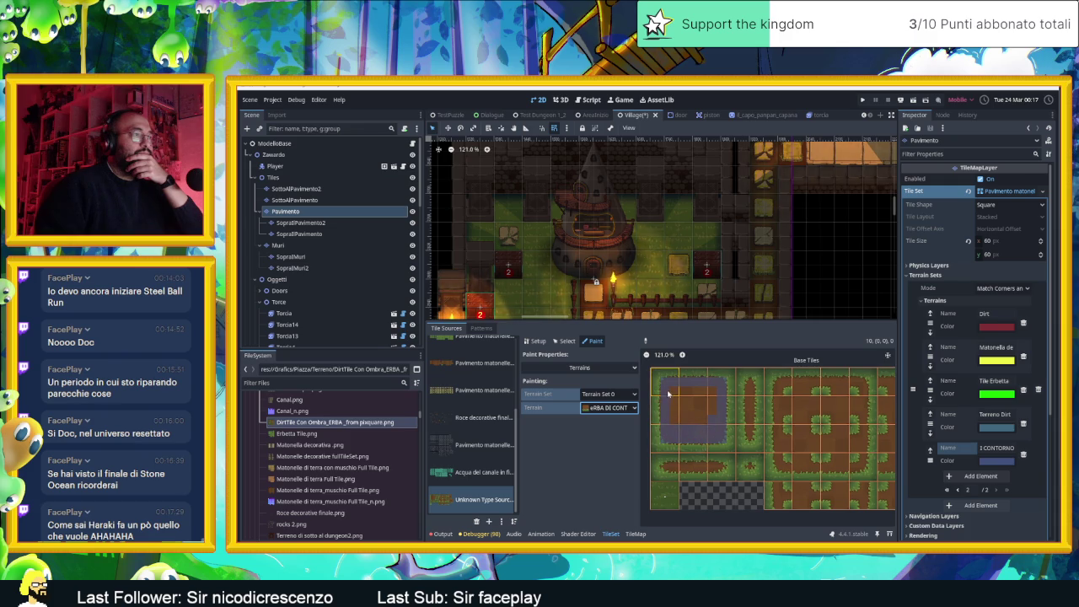
{"action": "mouse_move", "coordinate": [689, 420]}
{"action": "left_mouse_down"}
{"action": "mouse_move", "coordinate": [673, 413]}
{"action": "mouse_move", "coordinate": [701, 407]}
{"action": "left_mouse_up"}
{"action": "left_click", "coordinate": [748, 408]}
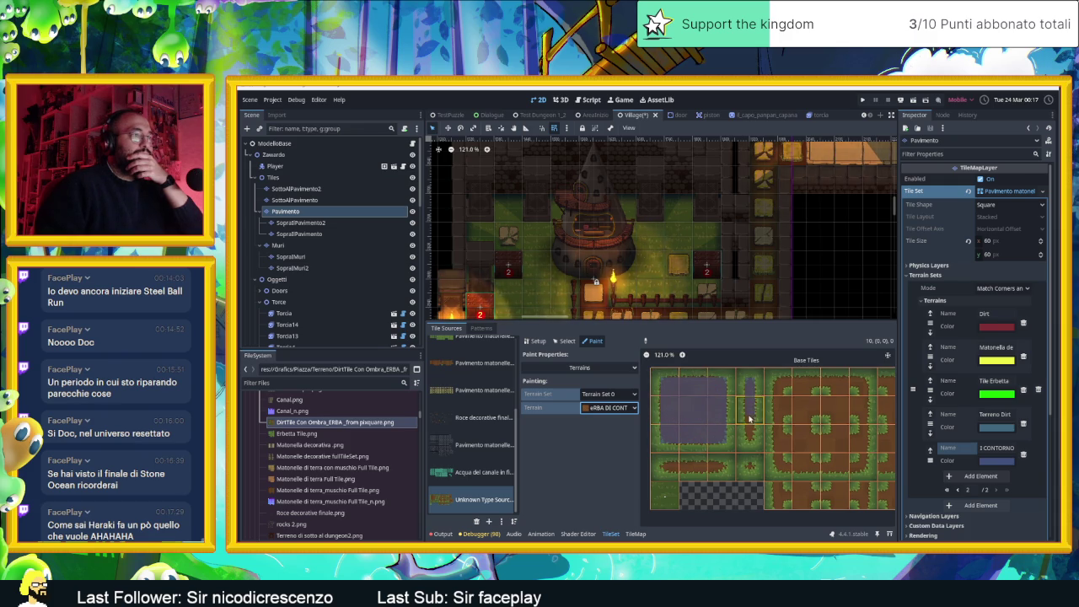
{"action": "left_click_drag", "start_coordinate": [749, 417], "coordinate": [746, 438]}
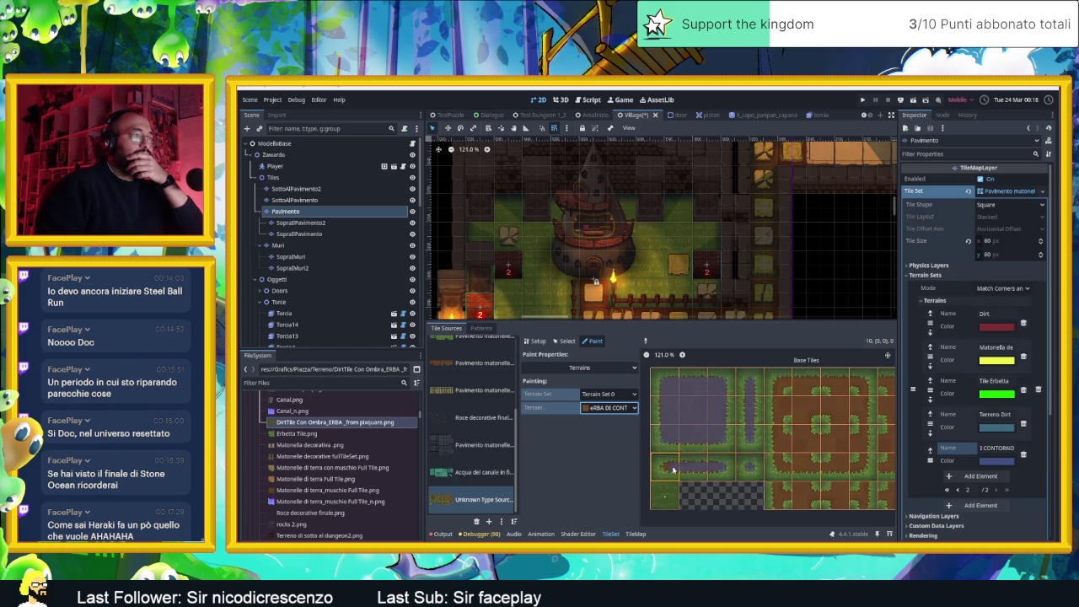
- Paint the terrain along the top tile row to close the ring, then reveal remaining tiles
{"action": "left_click_drag", "start_coordinate": [807, 450], "coordinate": [729, 432]}
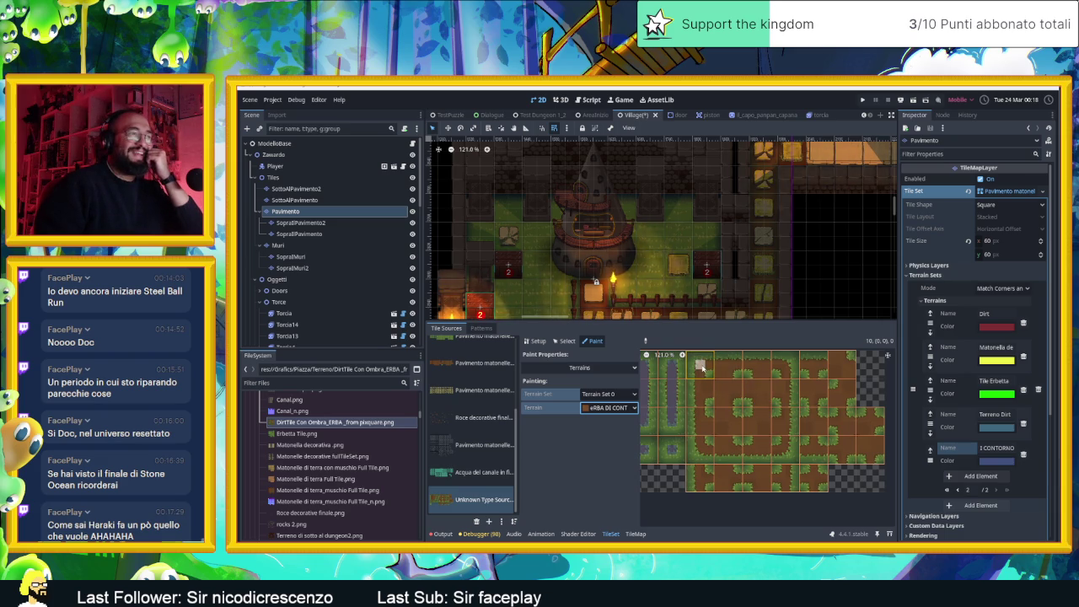
{"action": "mouse_move", "coordinate": [701, 368]}
{"action": "left_mouse_down"}
{"action": "mouse_move", "coordinate": [781, 368]}
{"action": "mouse_move", "coordinate": [789, 429]}
{"action": "left_mouse_up"}
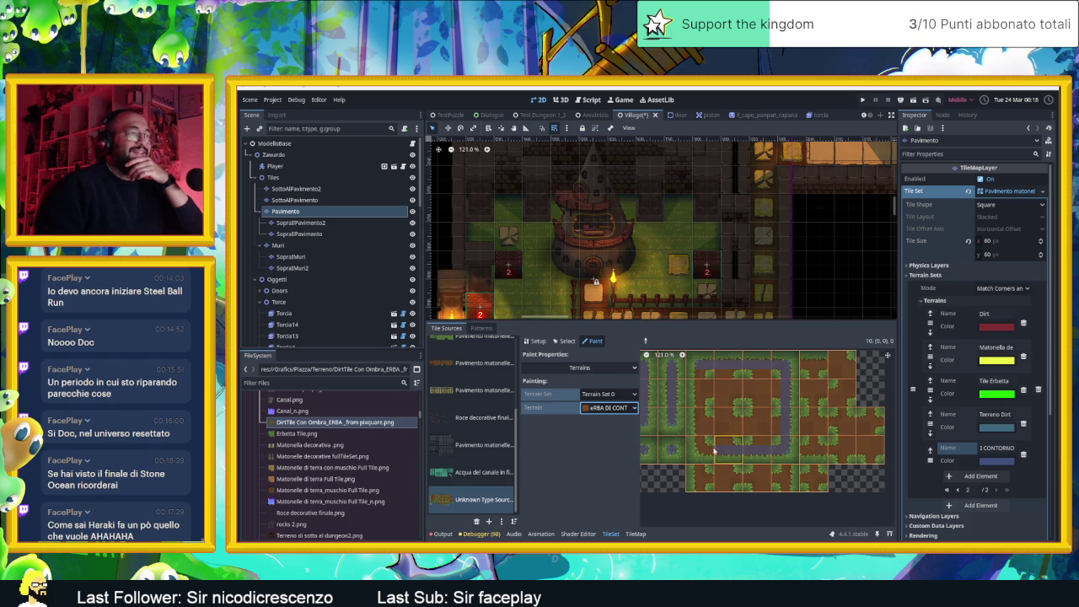
{"action": "mouse_move", "coordinate": [714, 453]}
{"action": "left_mouse_down"}
{"action": "mouse_move", "coordinate": [699, 451]}
{"action": "mouse_move", "coordinate": [699, 374]}
{"action": "mouse_move", "coordinate": [765, 394]}
{"action": "mouse_move", "coordinate": [748, 386]}
{"action": "mouse_move", "coordinate": [759, 376]}
{"action": "left_mouse_up"}
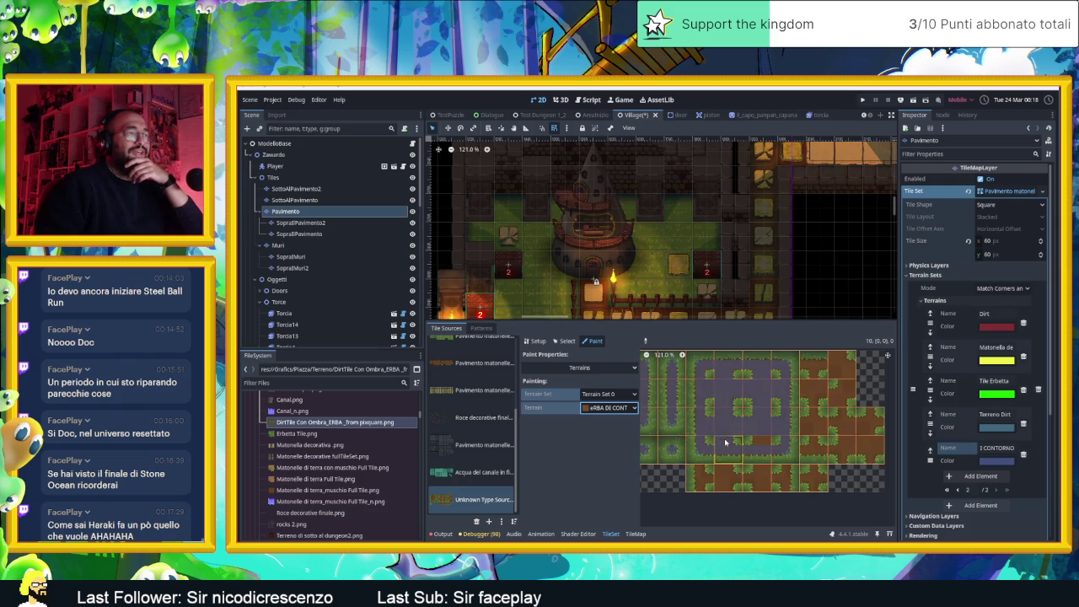
{"action": "scroll", "coordinate": [762, 441], "scroll_direction": "up", "scroll_amount": 2}
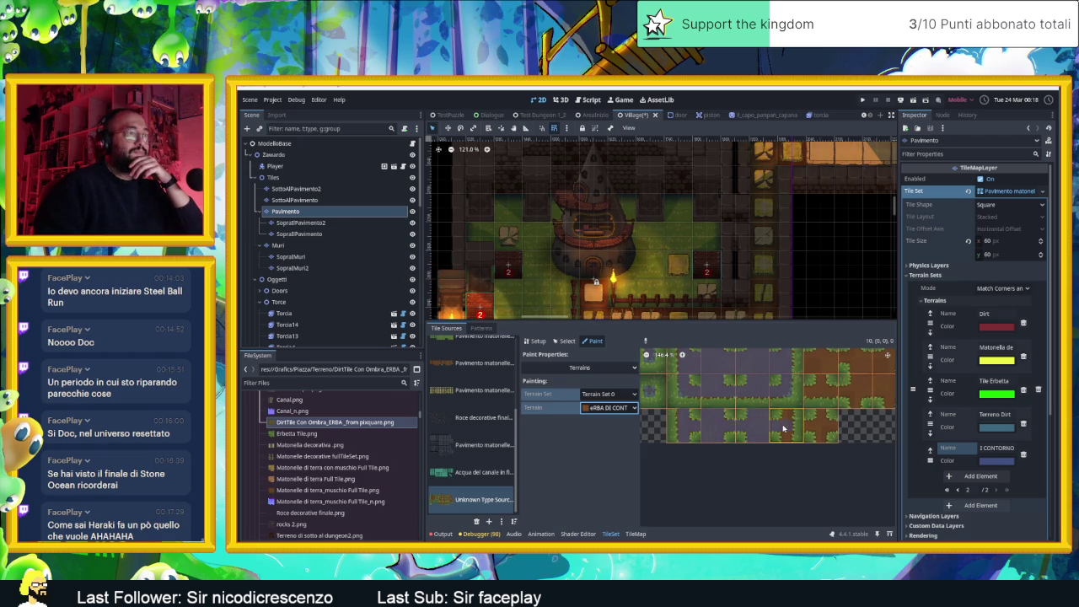
{"action": "scroll", "coordinate": [786, 436], "scroll_direction": "up", "scroll_amount": 3}
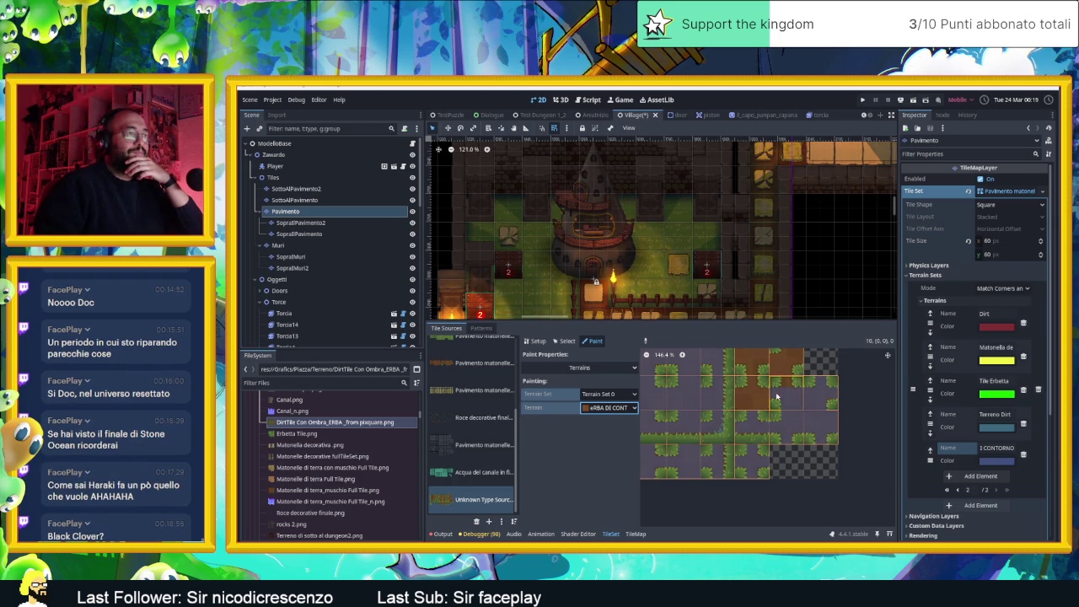
{"action": "left_click_drag", "start_coordinate": [788, 384], "coordinate": [811, 427]}
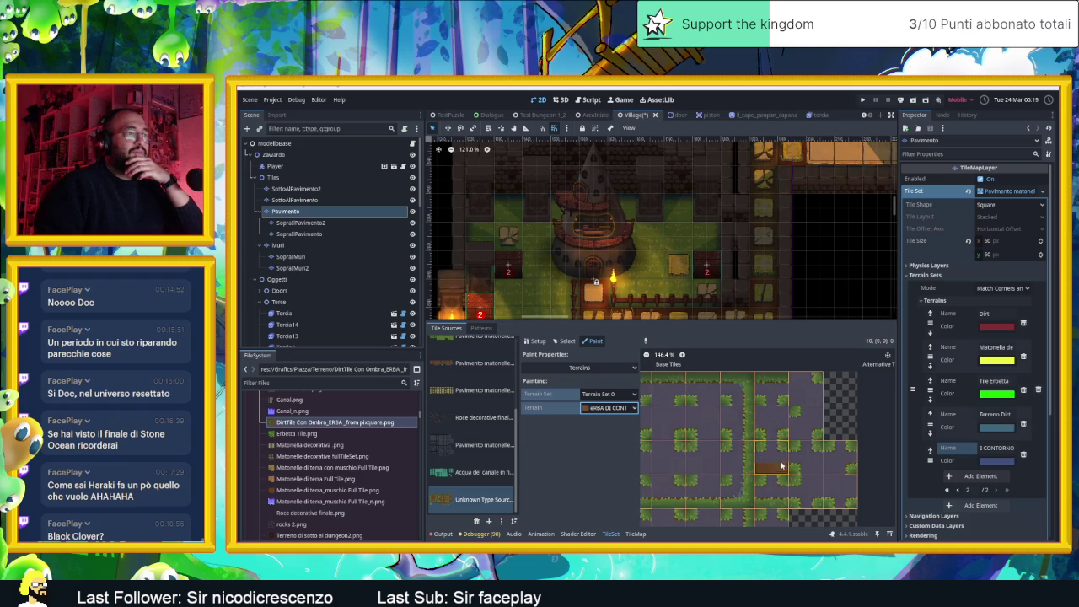
{"action": "scroll", "coordinate": [763, 466], "scroll_direction": "down", "scroll_amount": 5}
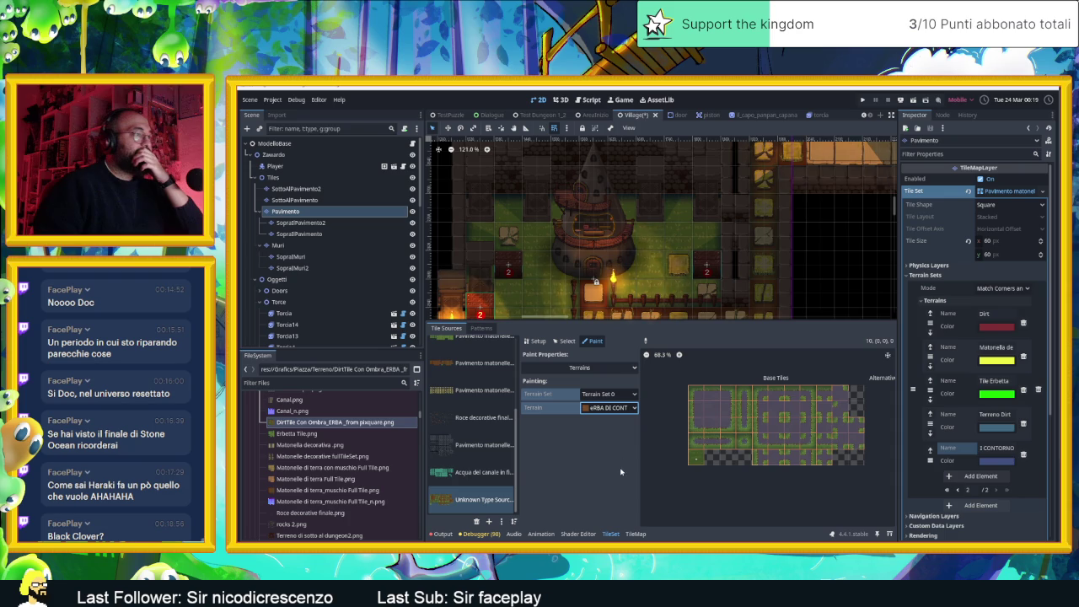
- In the TileMap editor, review the Terrains, Patterns and Tiles tabs
{"action": "left_click", "coordinate": [636, 533]}
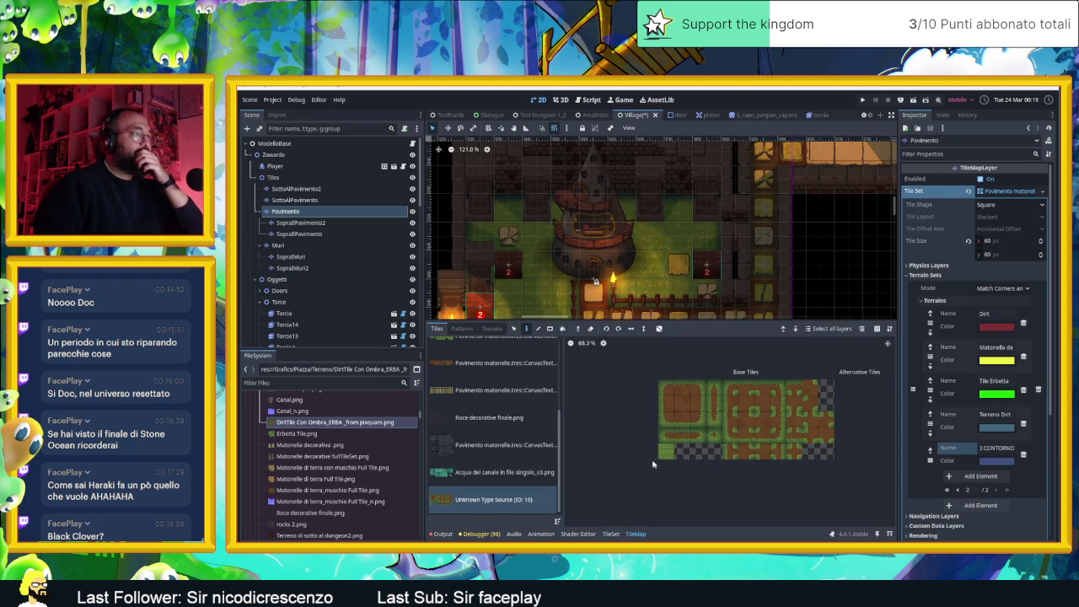
{"action": "left_click", "coordinate": [491, 329]}
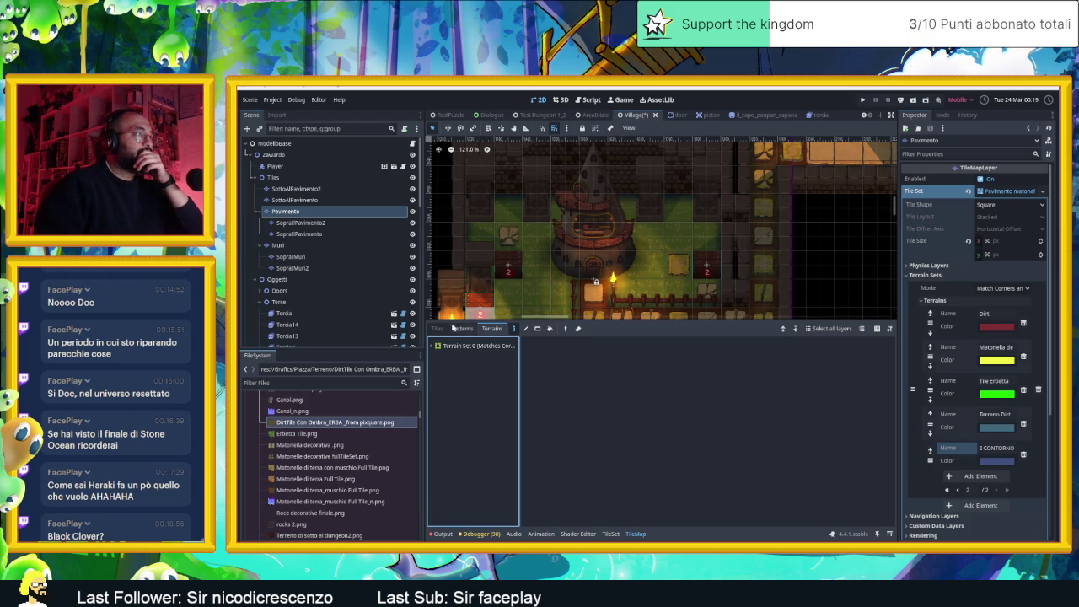
{"action": "left_click", "coordinate": [463, 329]}
{"action": "left_click", "coordinate": [436, 328]}
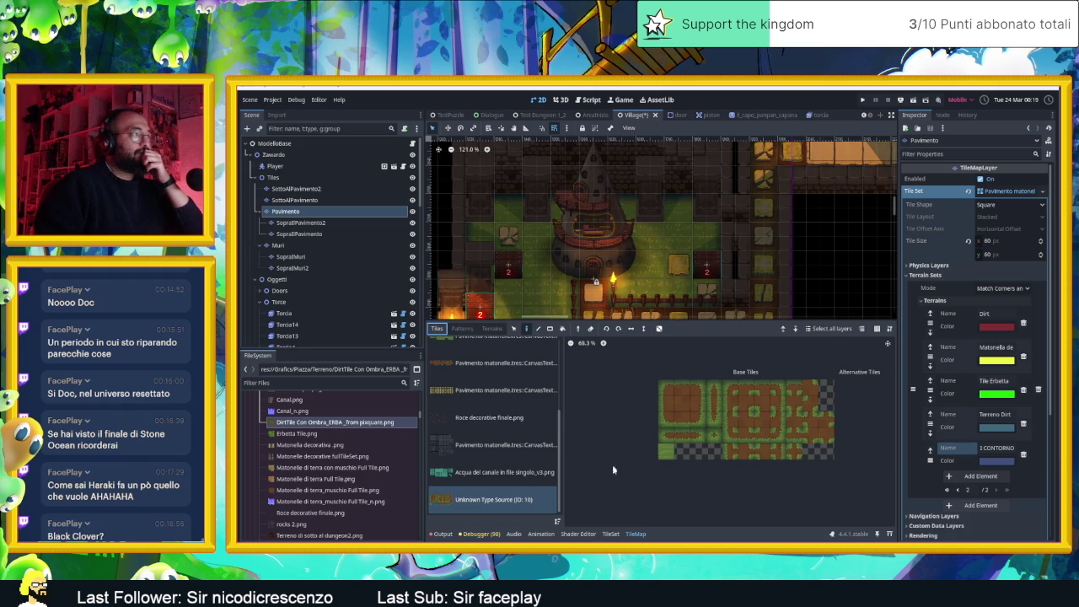
- Confirm eRBA DI CONTORNO in TileSet Paint, then show Terrain Set 0 in TileMap Terrains
{"action": "left_click", "coordinate": [610, 534]}
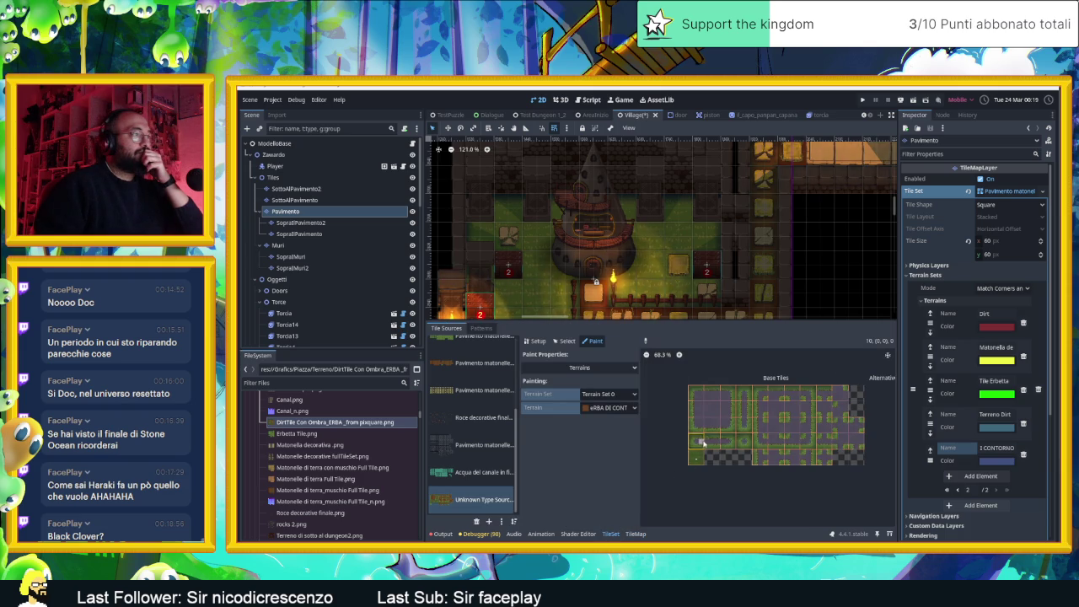
{"action": "left_click", "coordinate": [616, 409]}
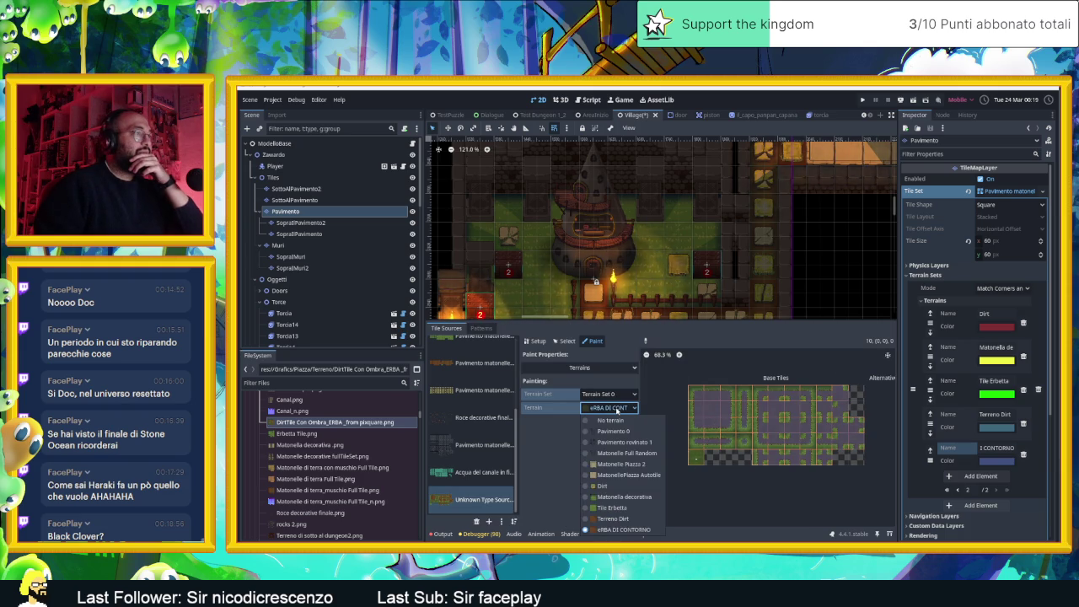
{"action": "left_click", "coordinate": [619, 529]}
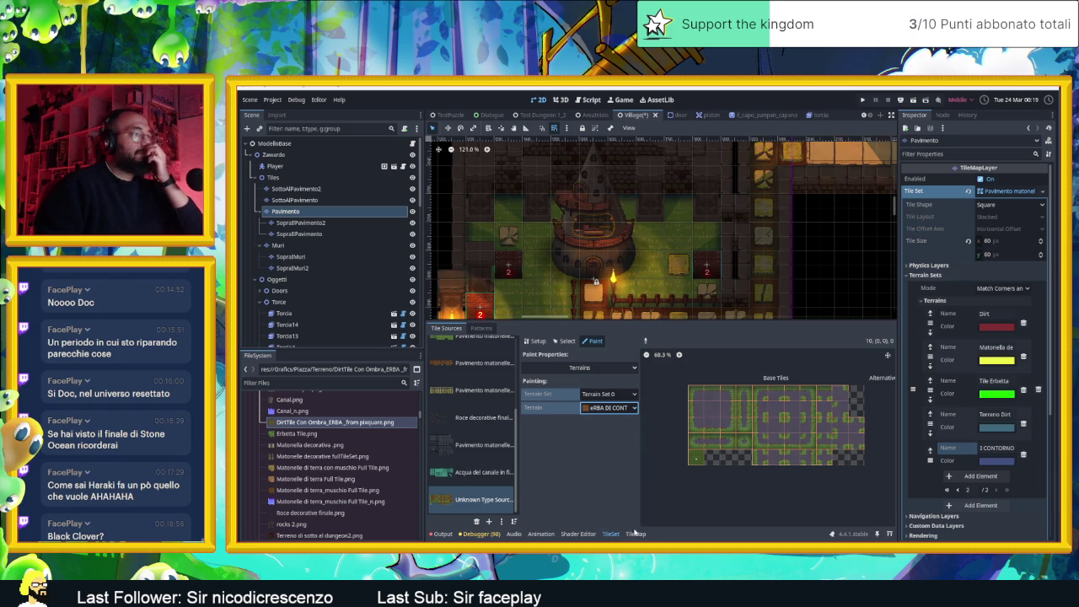
{"action": "left_click", "coordinate": [636, 533]}
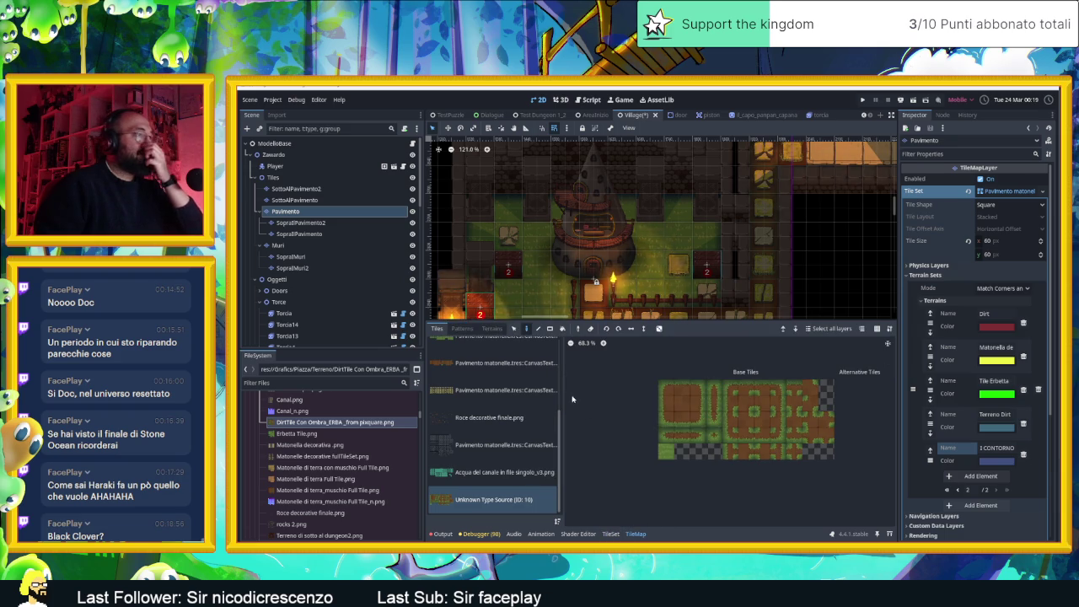
{"action": "left_click", "coordinate": [492, 328]}
{"action": "left_click", "coordinate": [447, 346]}
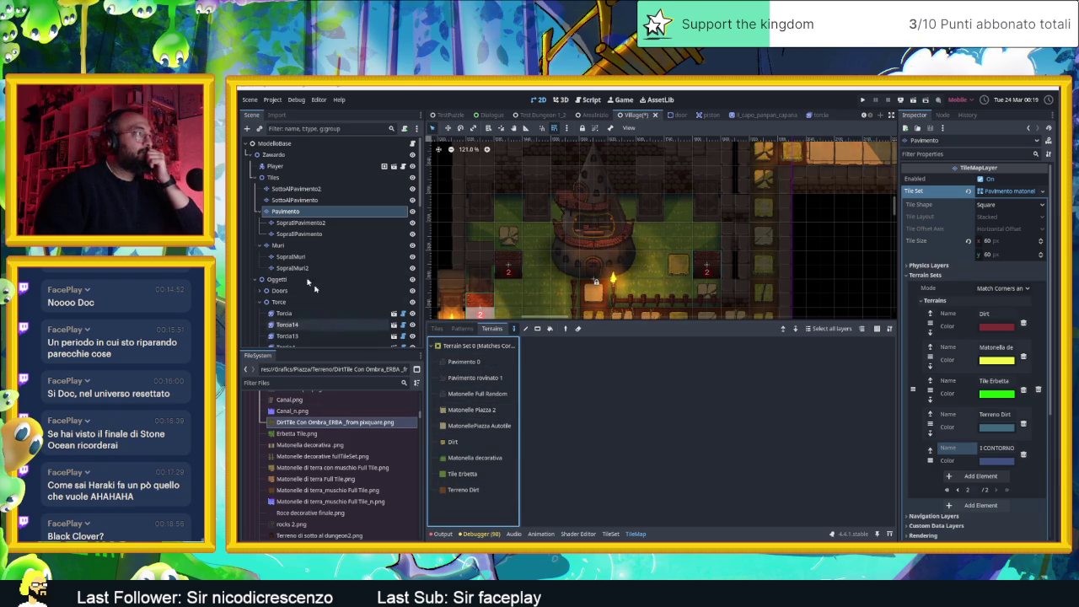
- Reselect the Pavimento layer and choose the ERBA DI CONTORNO terrain
{"action": "left_click", "coordinate": [302, 223]}
{"action": "left_click", "coordinate": [291, 212]}
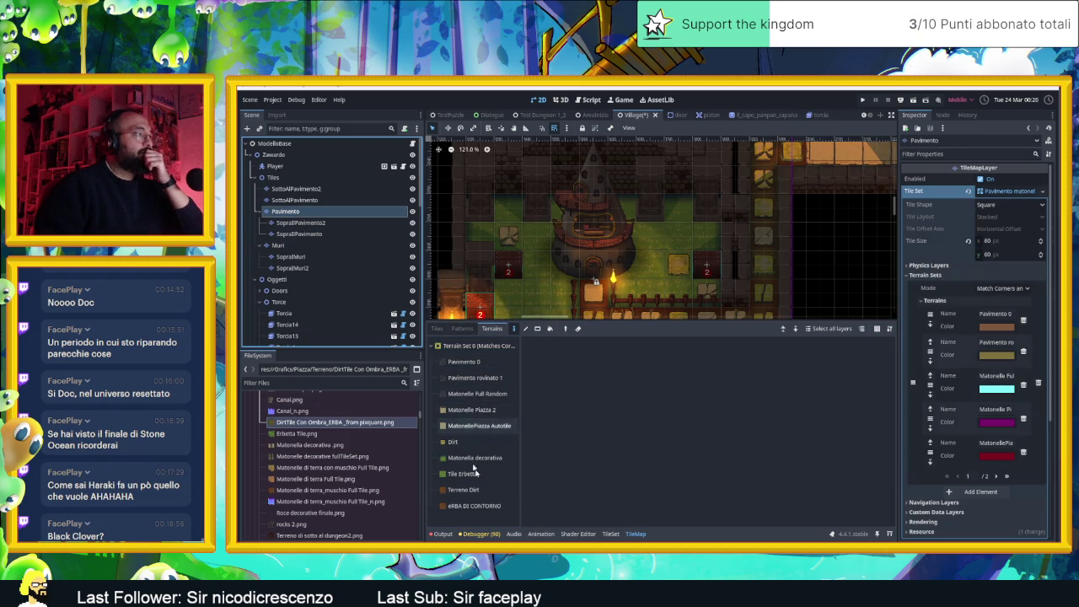
{"action": "left_click", "coordinate": [487, 503]}
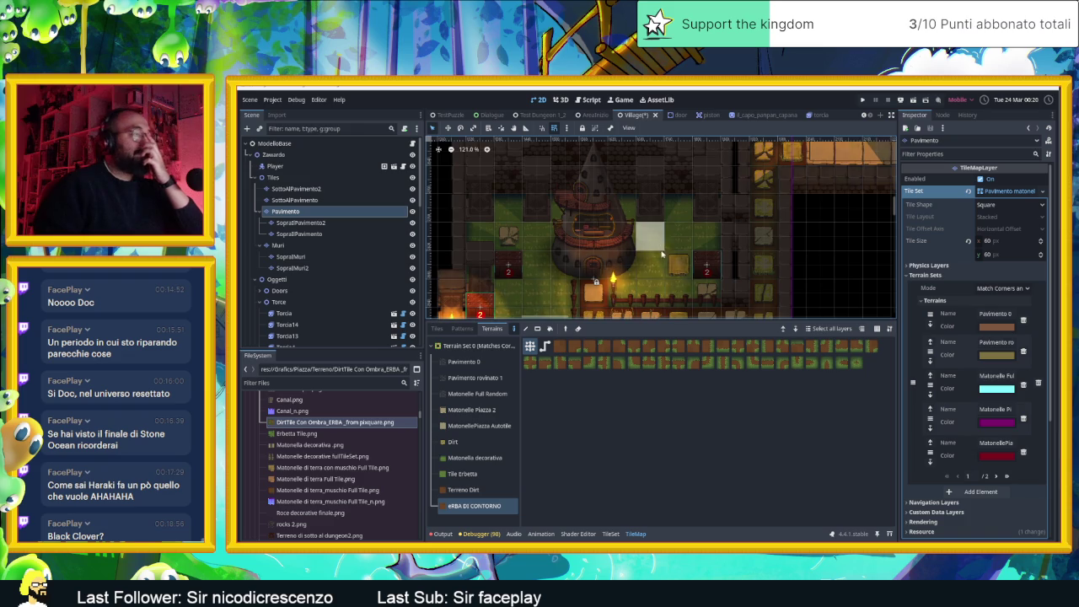
{"action": "scroll", "coordinate": [649, 299], "scroll_direction": "down", "scroll_amount": 3}
{"action": "scroll", "coordinate": [649, 298], "scroll_direction": "down", "scroll_amount": 3}
{"action": "scroll", "coordinate": [606, 278], "scroll_direction": "up", "scroll_amount": 2}
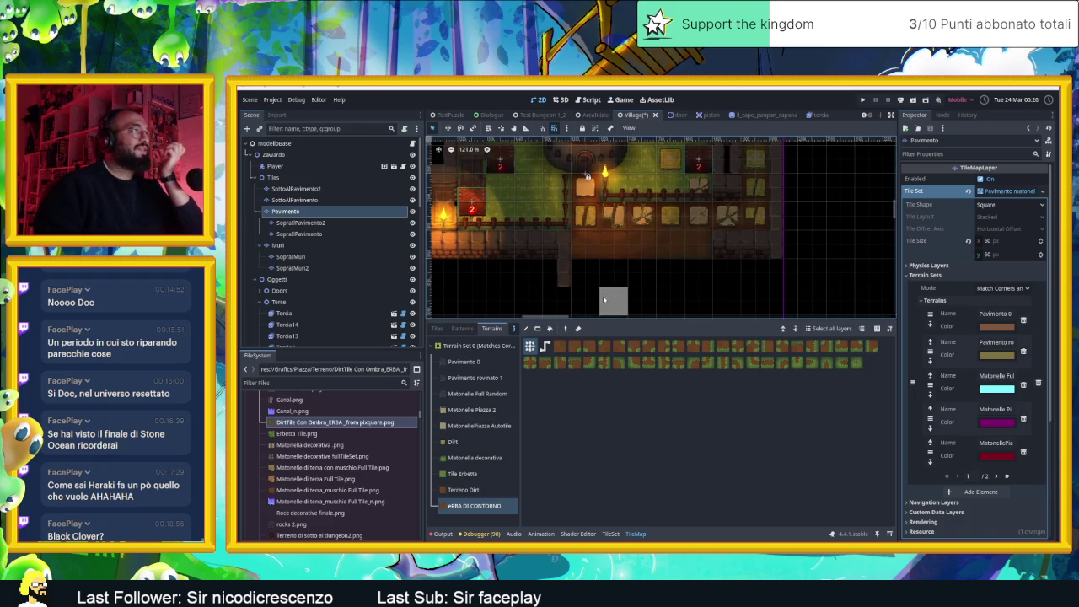
- Paint grass-border terrain strips down and across the Village map
{"action": "mouse_move", "coordinate": [595, 197]}
{"action": "left_mouse_down"}
{"action": "mouse_move", "coordinate": [588, 246]}
{"action": "mouse_move", "coordinate": [687, 247]}
{"action": "mouse_move", "coordinate": [615, 221]}
{"action": "mouse_move", "coordinate": [740, 221]}
{"action": "left_mouse_up"}
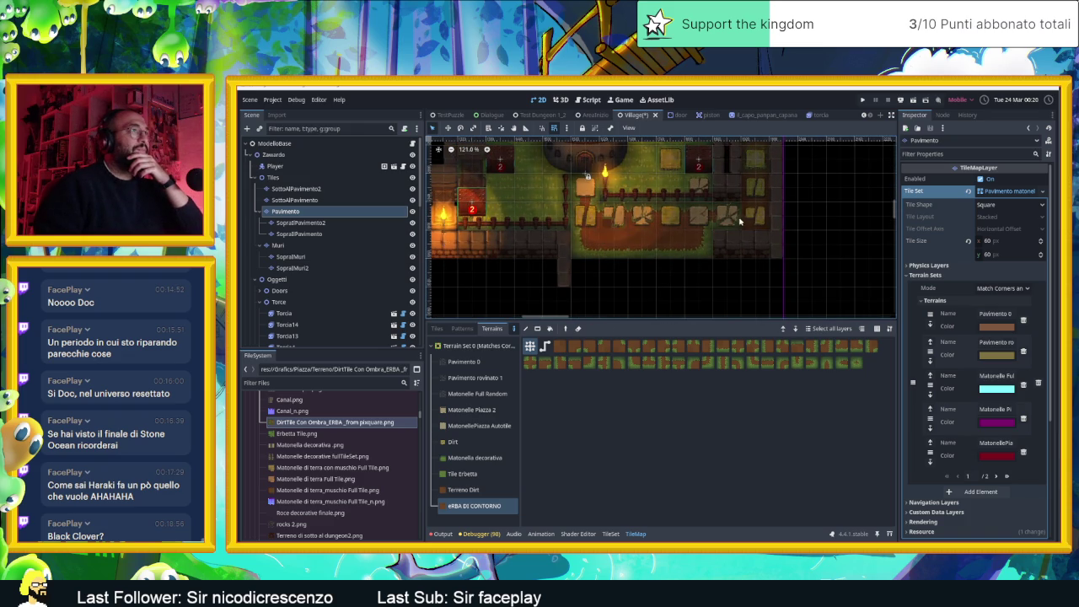
{"action": "scroll", "coordinate": [752, 221], "scroll_direction": "up", "scroll_amount": 3}
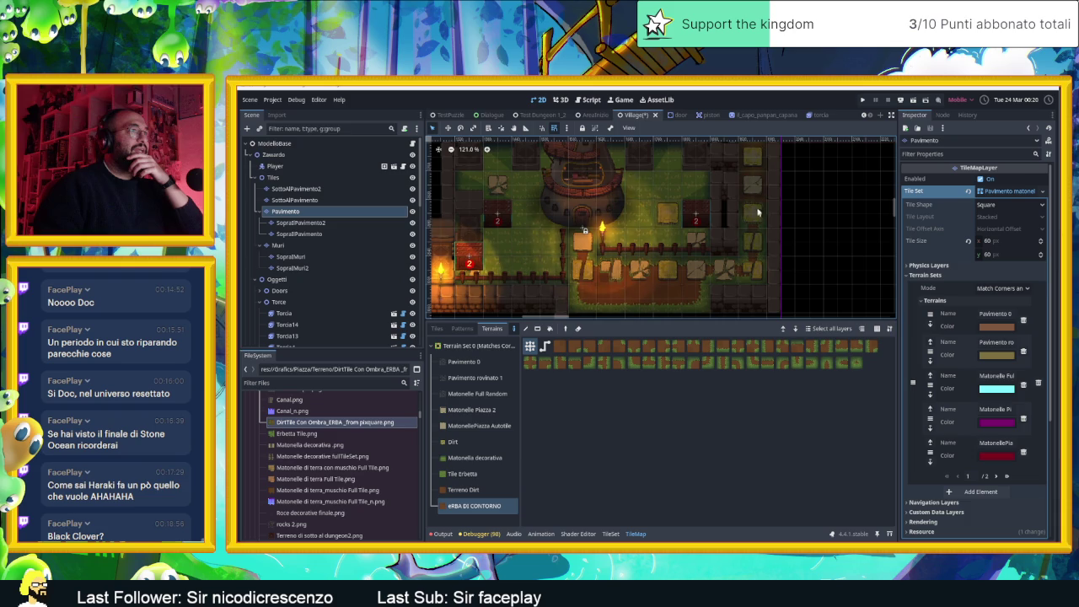
{"action": "scroll", "coordinate": [757, 161], "scroll_direction": "up", "scroll_amount": 3}
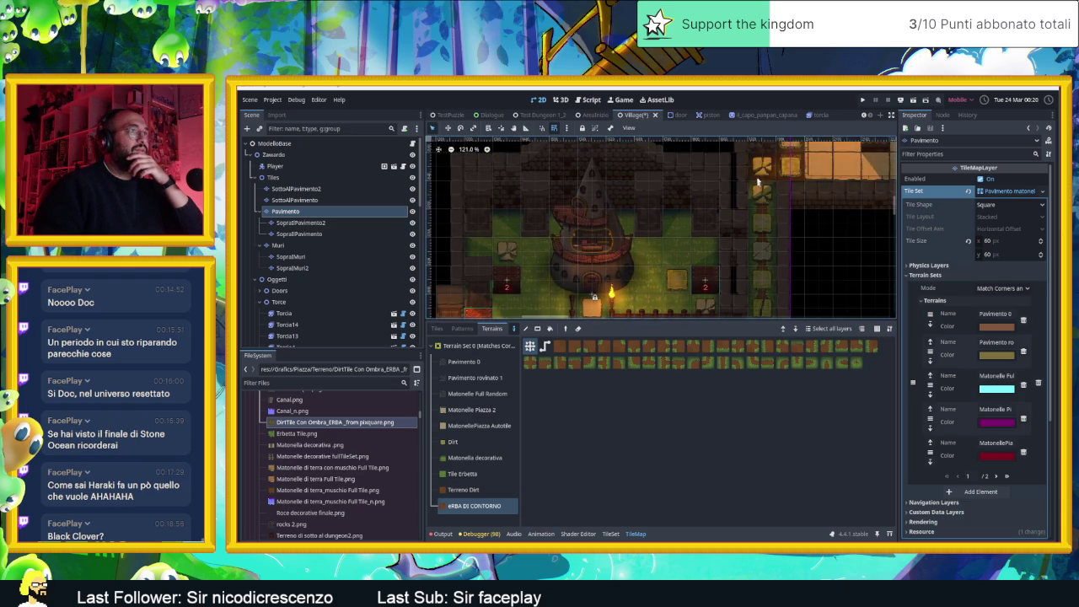
{"action": "scroll", "coordinate": [778, 168], "scroll_direction": "up", "scroll_amount": 3}
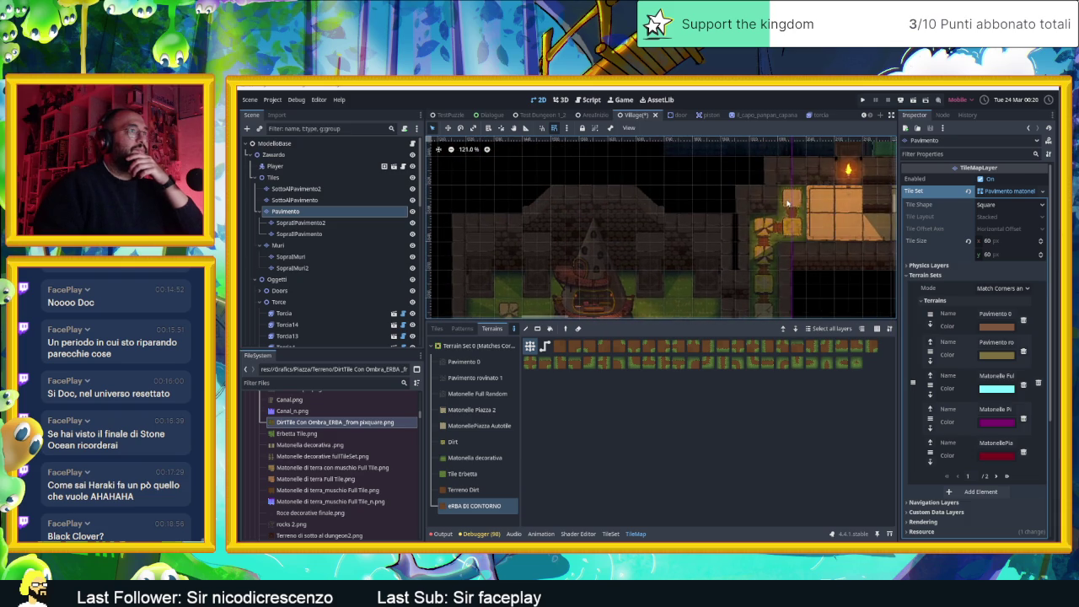
{"action": "scroll", "coordinate": [717, 293], "scroll_direction": "down", "scroll_amount": 5}
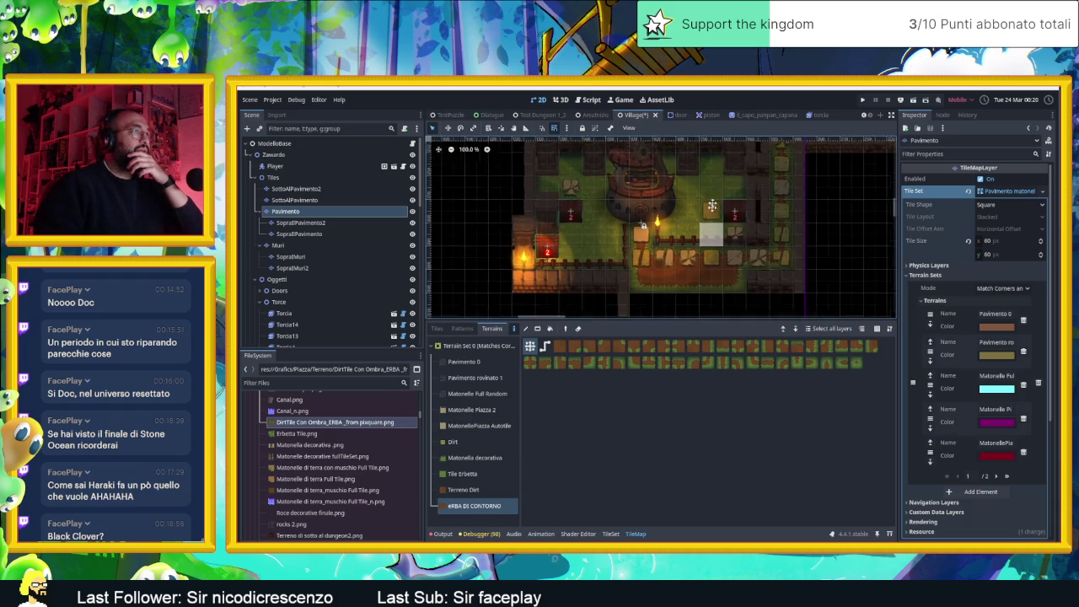
{"action": "scroll", "coordinate": [679, 203], "scroll_direction": "up", "scroll_amount": 4}
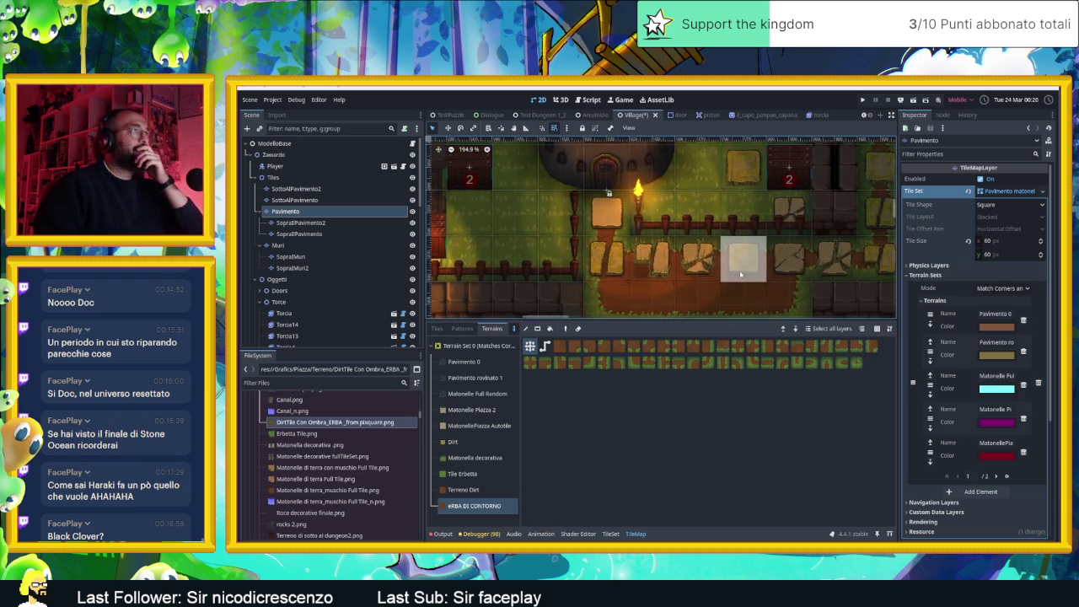
{"action": "scroll", "coordinate": [823, 247], "scroll_direction": "down", "scroll_amount": 2}
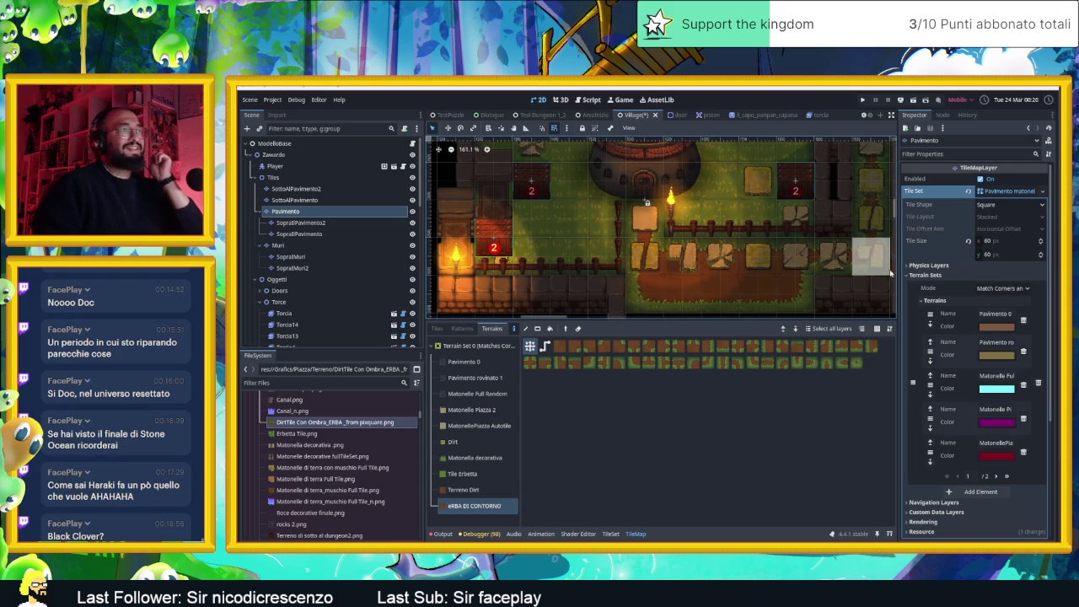
{"action": "scroll", "coordinate": [868, 286], "scroll_direction": "down", "scroll_amount": 2}
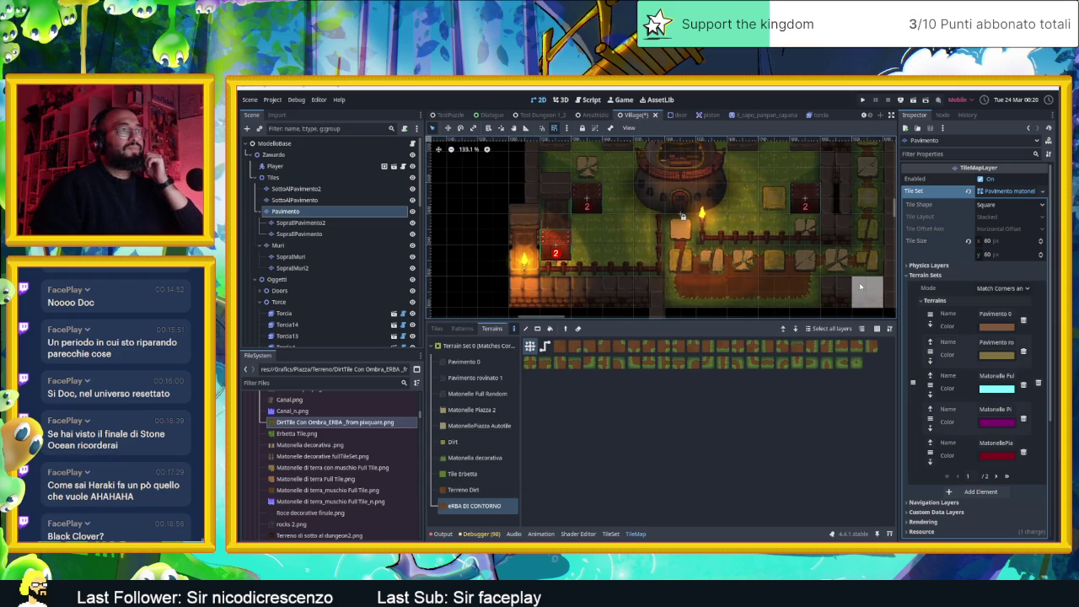
{"action": "scroll", "coordinate": [796, 280], "scroll_direction": "down", "scroll_amount": 3}
{"action": "left_click_drag", "start_coordinate": [761, 280], "coordinate": [745, 159]}
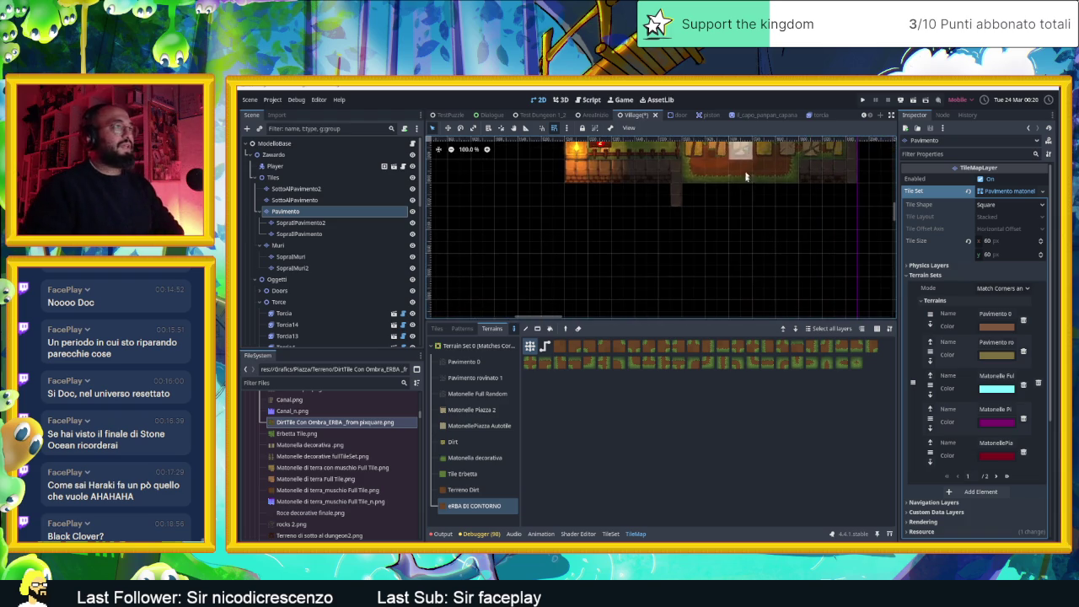
{"action": "mouse_move", "coordinate": [645, 243]}
{"action": "left_mouse_down"}
{"action": "mouse_move", "coordinate": [738, 257]}
{"action": "mouse_move", "coordinate": [646, 272]}
{"action": "mouse_move", "coordinate": [689, 263]}
{"action": "mouse_move", "coordinate": [694, 289]}
{"action": "mouse_move", "coordinate": [683, 282]}
{"action": "mouse_move", "coordinate": [687, 246]}
{"action": "mouse_move", "coordinate": [675, 241]}
{"action": "left_mouse_up"}
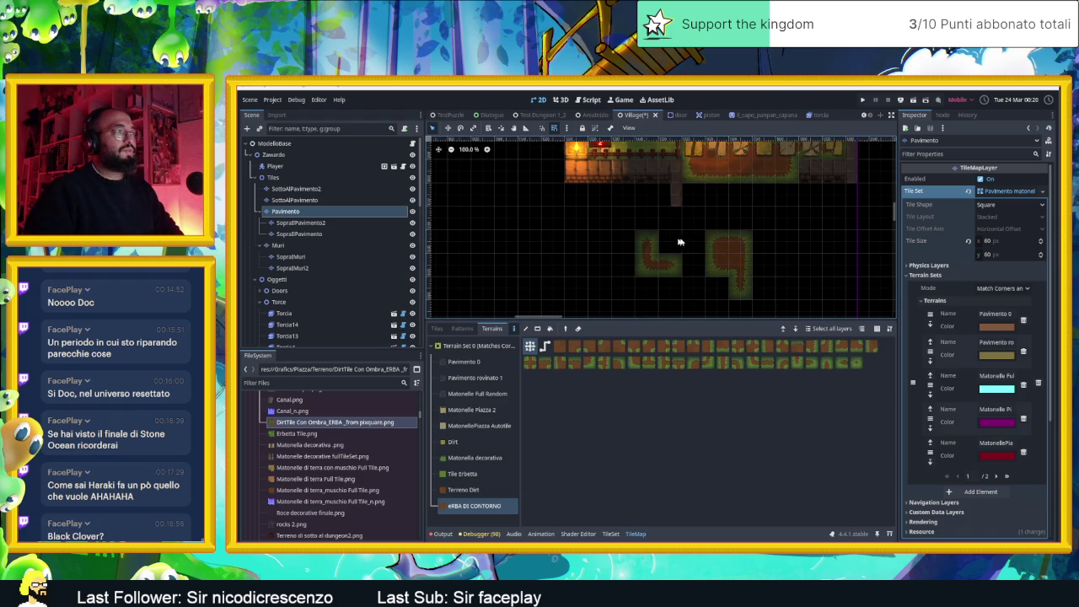
- Reshape the border blocks and fill the gap joining them around the square hole
{"action": "left_click", "coordinate": [717, 241]}
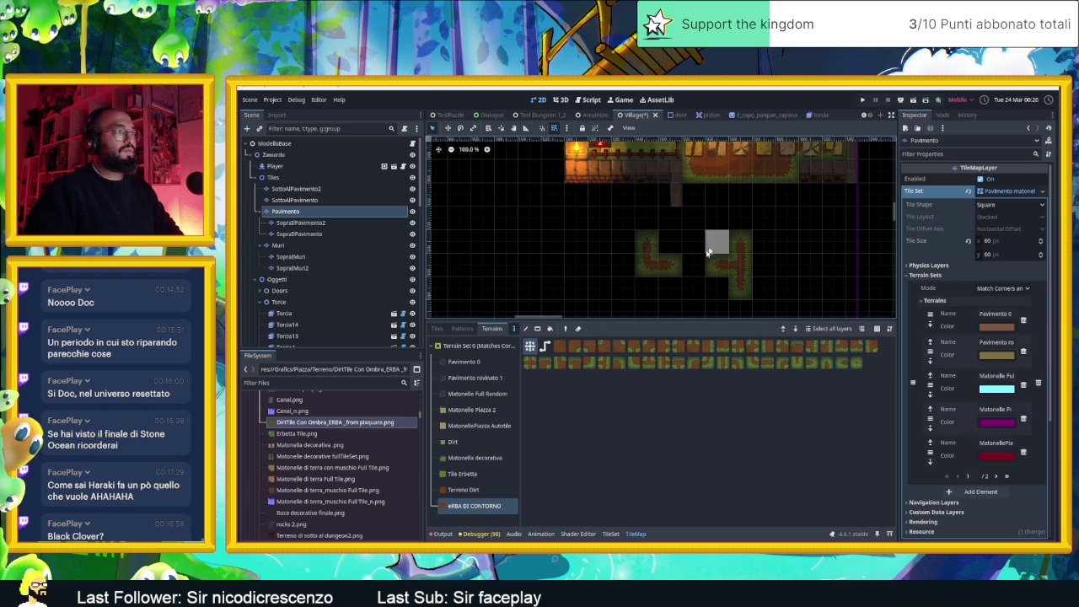
{"action": "scroll", "coordinate": [761, 289], "scroll_direction": "down", "scroll_amount": 2}
{"action": "left_click", "coordinate": [758, 228]}
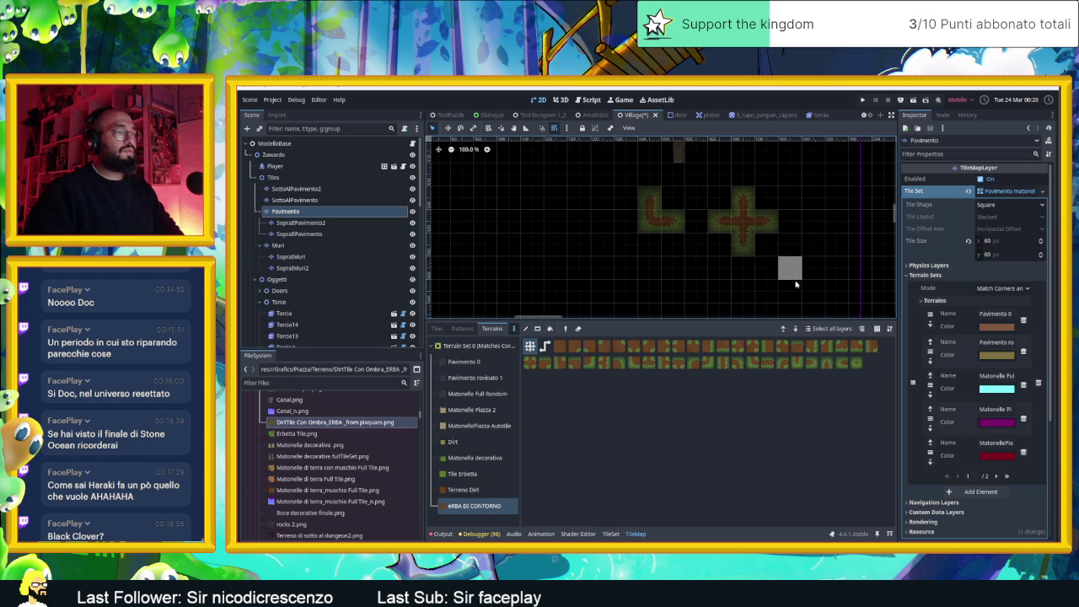
{"action": "scroll", "coordinate": [742, 265], "scroll_direction": "down", "scroll_amount": 1}
{"action": "scroll", "coordinate": [700, 265], "scroll_direction": "down", "scroll_amount": 1}
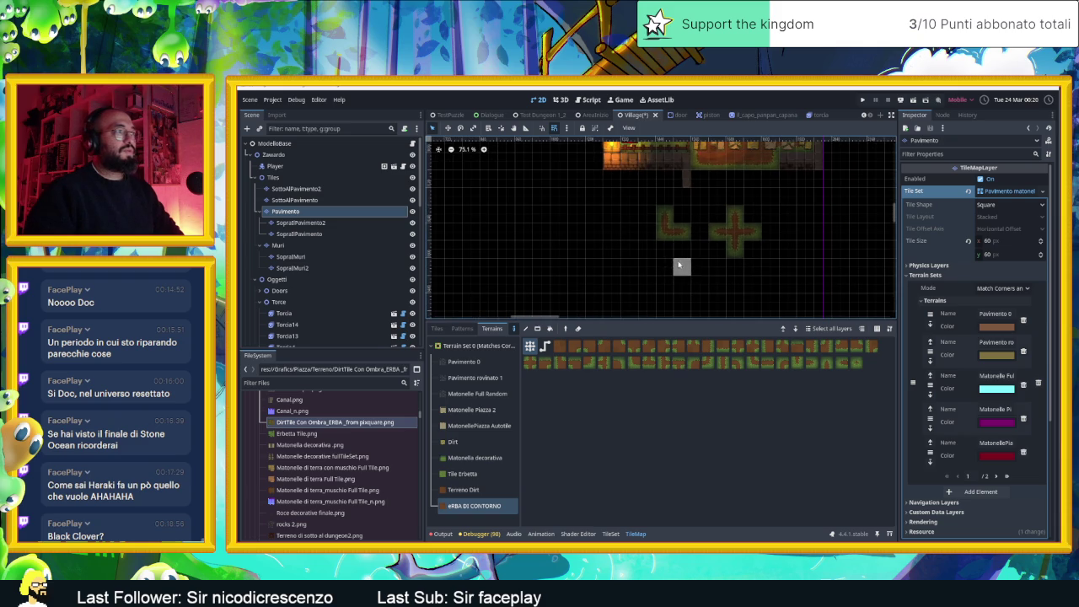
{"action": "left_click", "coordinate": [647, 231]}
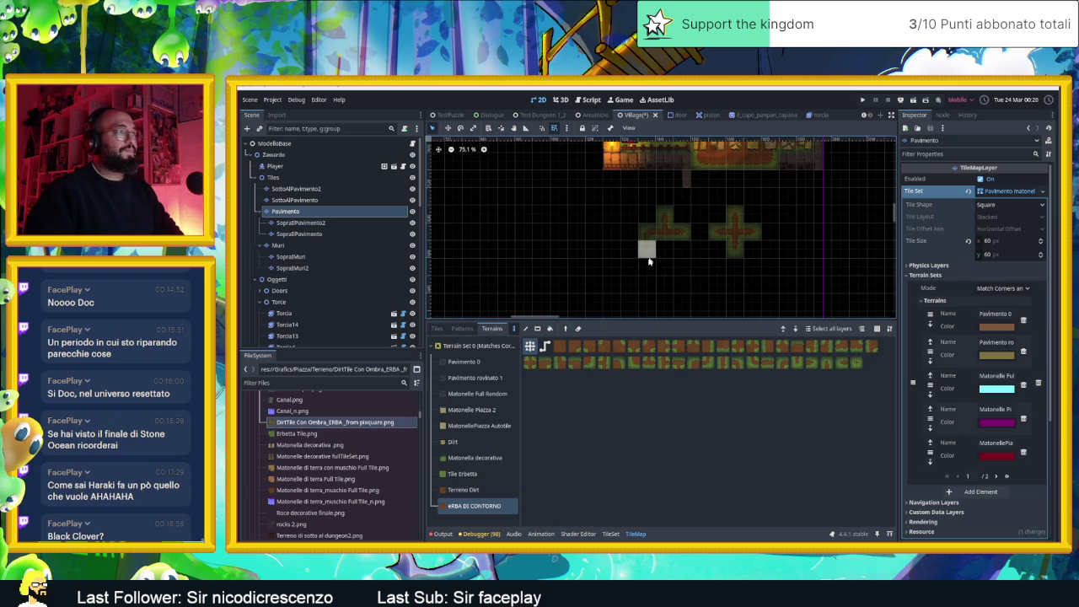
{"action": "mouse_move", "coordinate": [649, 277]}
{"action": "left_mouse_down"}
{"action": "mouse_move", "coordinate": [706, 276]}
{"action": "mouse_move", "coordinate": [661, 248]}
{"action": "mouse_move", "coordinate": [708, 252]}
{"action": "left_mouse_up"}
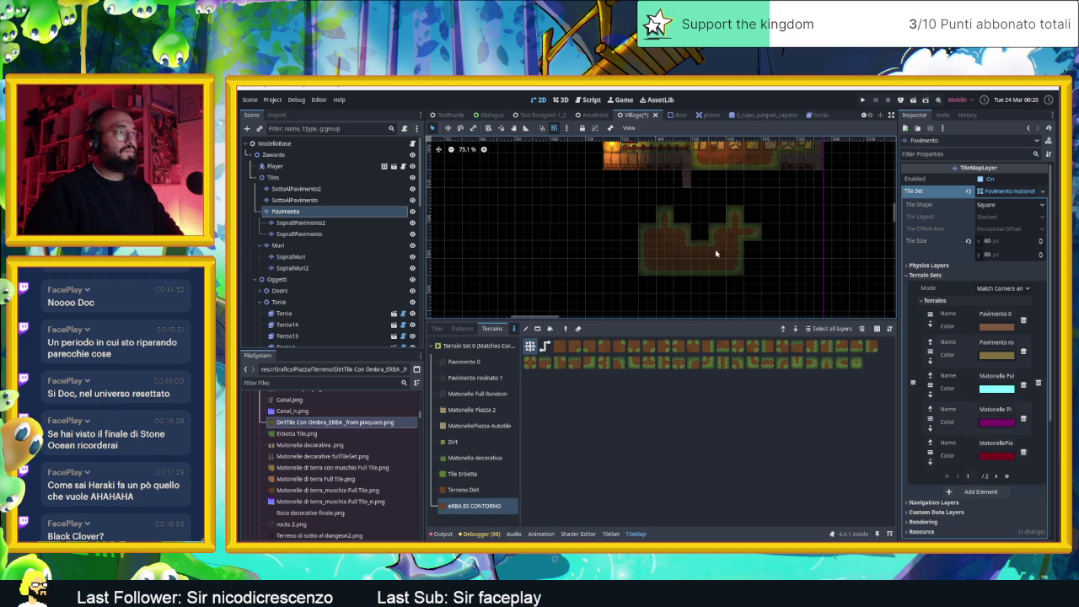
{"action": "scroll", "coordinate": [758, 231], "scroll_direction": "up", "scroll_amount": 4}
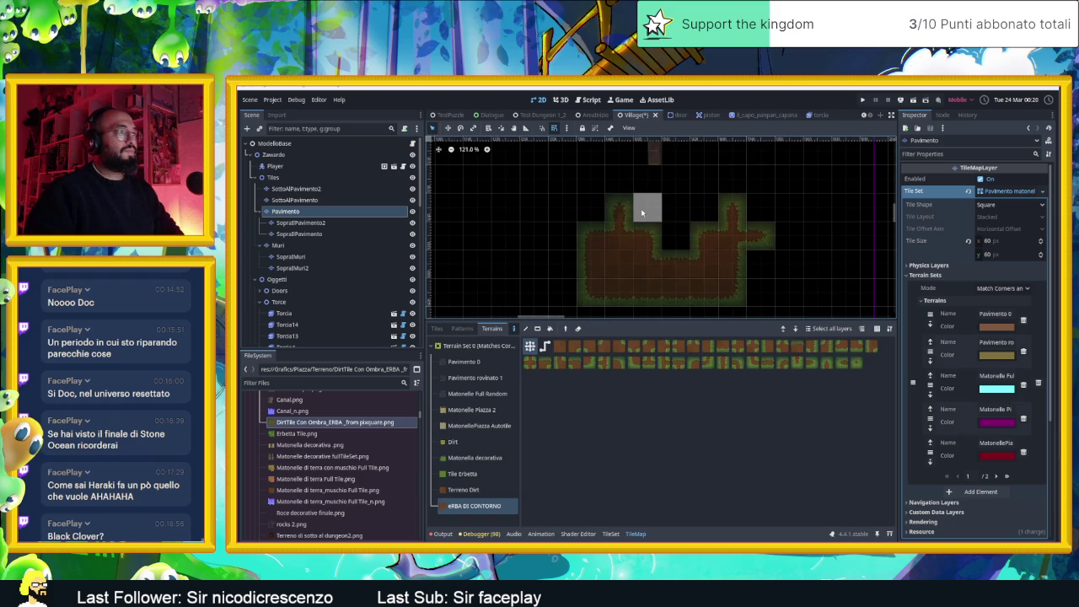
{"action": "left_click_drag", "start_coordinate": [677, 212], "coordinate": [701, 214]}
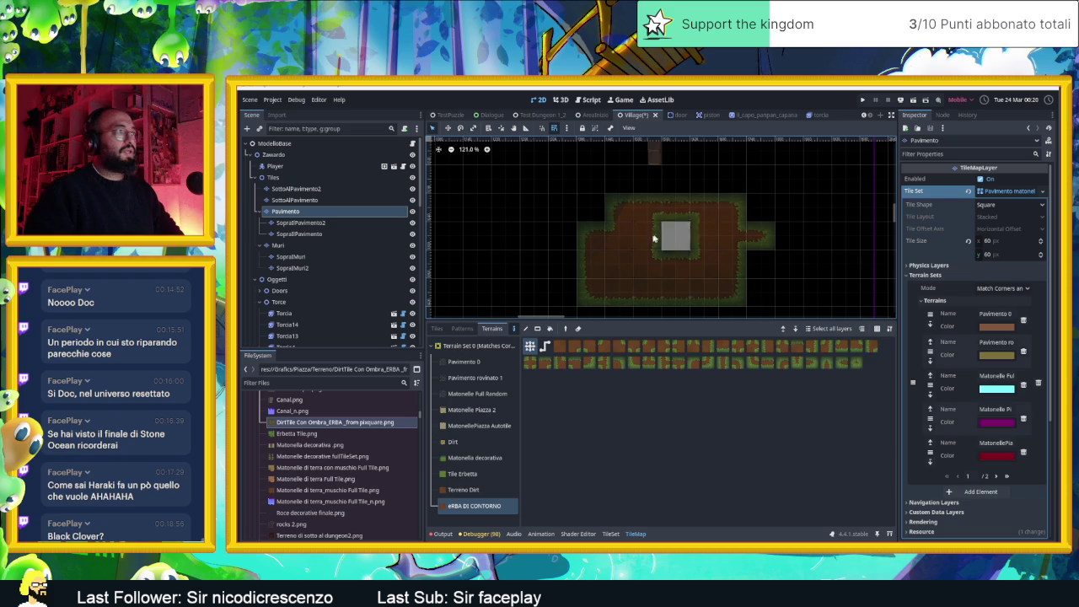
- Paint Tile Erbetta grass around the island, along the top row and up the right edge
{"action": "left_click", "coordinate": [484, 474]}
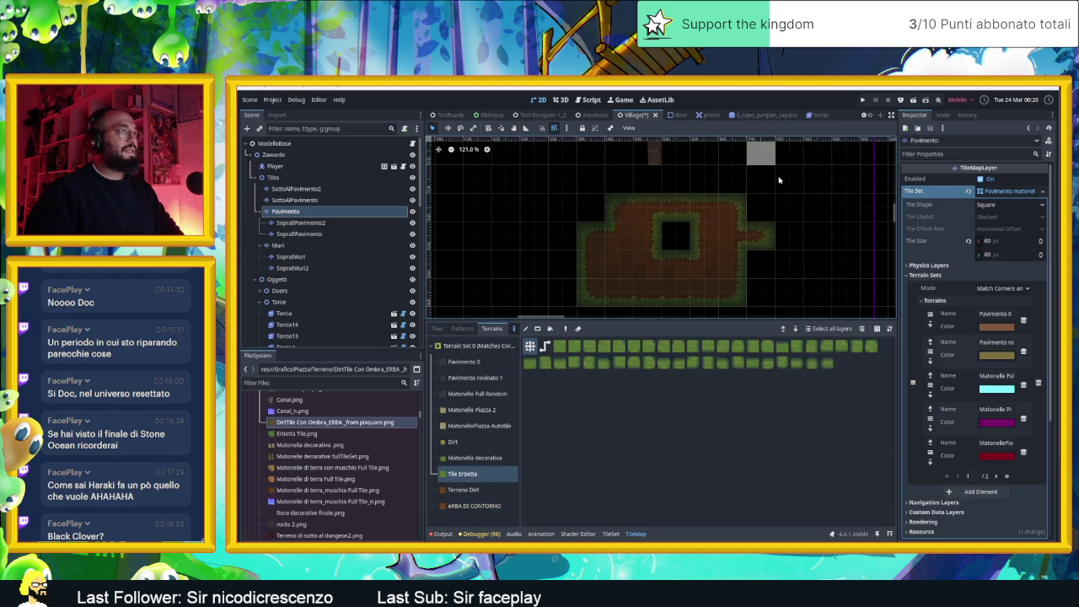
{"action": "mouse_move", "coordinate": [761, 205]}
{"action": "left_mouse_down"}
{"action": "mouse_move", "coordinate": [766, 180]}
{"action": "mouse_move", "coordinate": [715, 190]}
{"action": "mouse_move", "coordinate": [631, 180]}
{"action": "mouse_move", "coordinate": [595, 192]}
{"action": "mouse_move", "coordinate": [566, 238]}
{"action": "mouse_move", "coordinate": [568, 295]}
{"action": "mouse_move", "coordinate": [749, 296]}
{"action": "mouse_move", "coordinate": [754, 244]}
{"action": "mouse_move", "coordinate": [773, 233]}
{"action": "mouse_move", "coordinate": [779, 160]}
{"action": "left_mouse_up"}
{"action": "scroll", "coordinate": [649, 198], "scroll_direction": "down", "scroll_amount": 1}
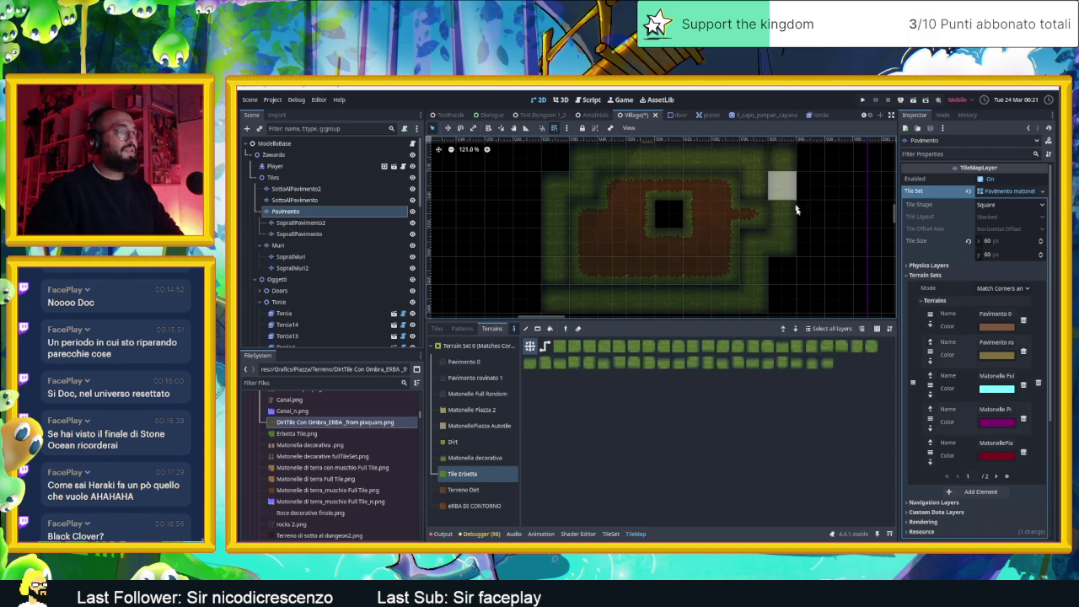
{"action": "scroll", "coordinate": [801, 218], "scroll_direction": "down", "scroll_amount": 3}
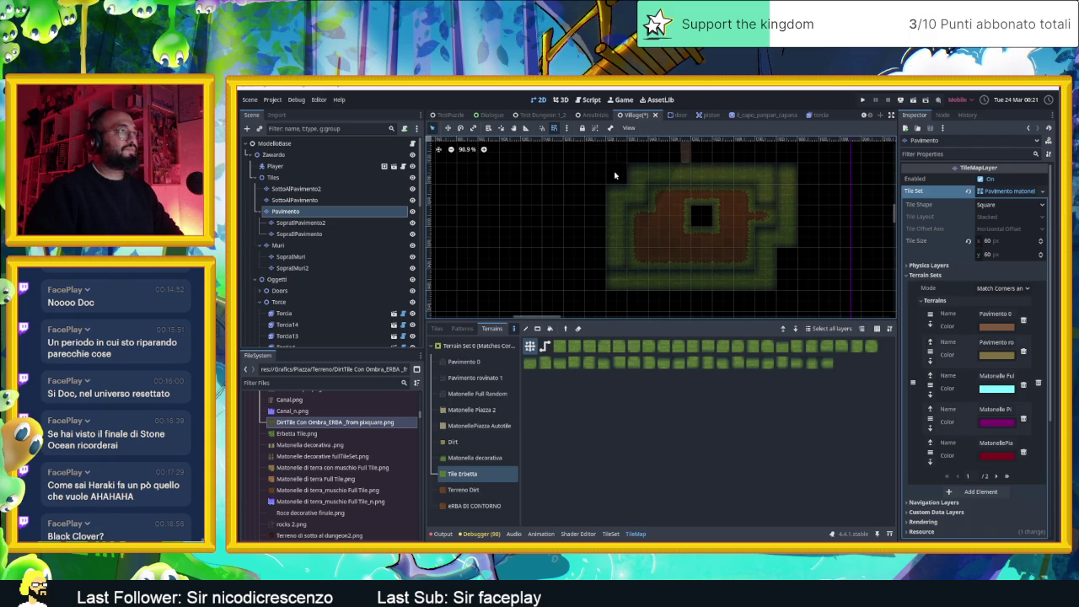
{"action": "left_click_drag", "start_coordinate": [603, 174], "coordinate": [592, 279]}
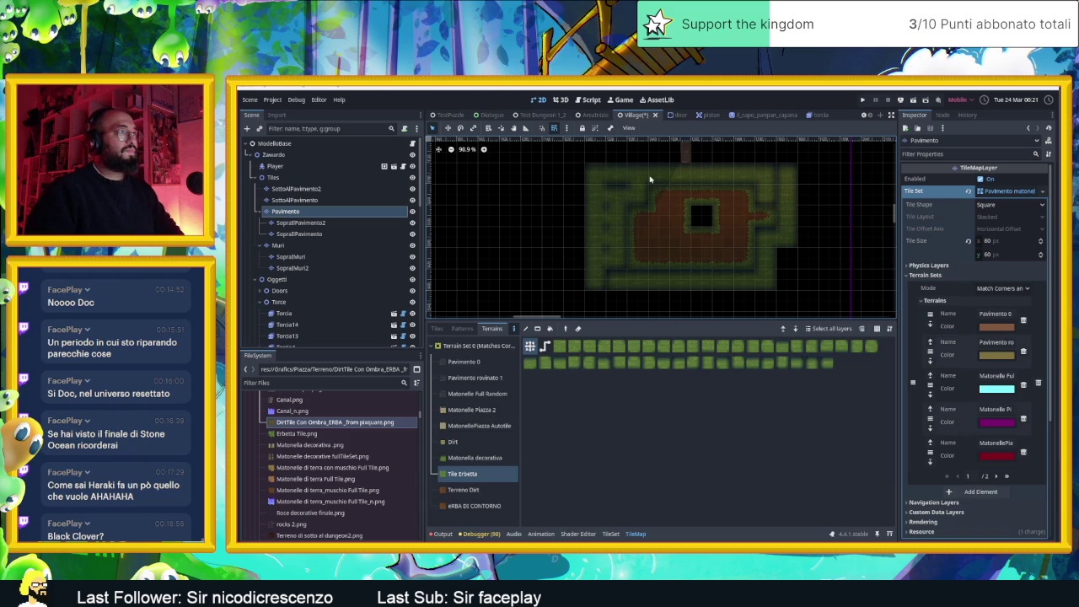
{"action": "mouse_move", "coordinate": [649, 179]}
{"action": "left_mouse_down"}
{"action": "mouse_move", "coordinate": [679, 169]}
{"action": "mouse_move", "coordinate": [800, 174]}
{"action": "mouse_move", "coordinate": [732, 174]}
{"action": "left_mouse_up"}
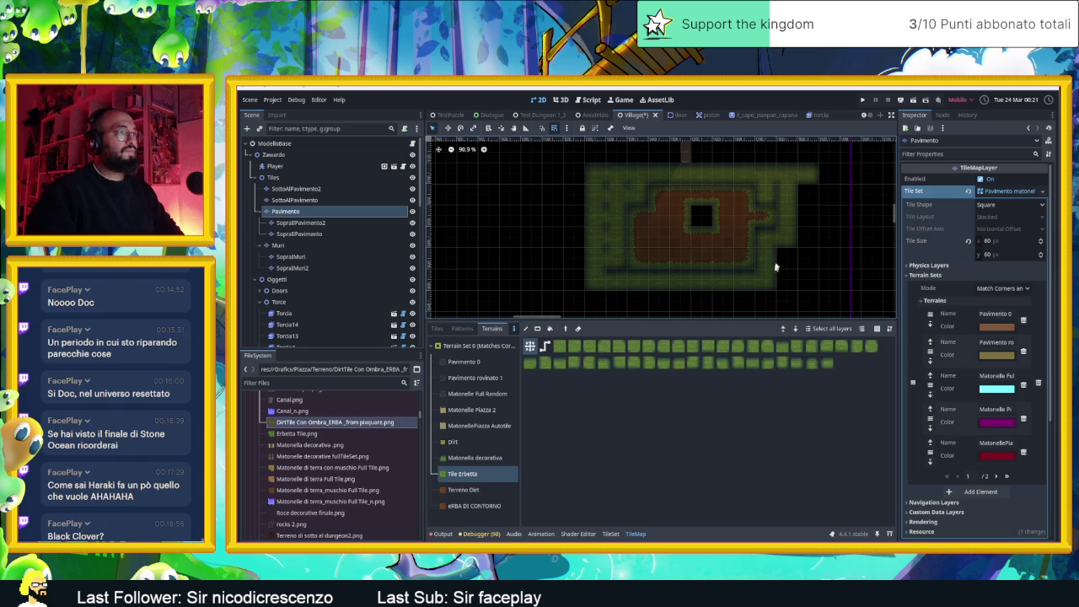
{"action": "left_click_drag", "start_coordinate": [776, 268], "coordinate": [792, 226]}
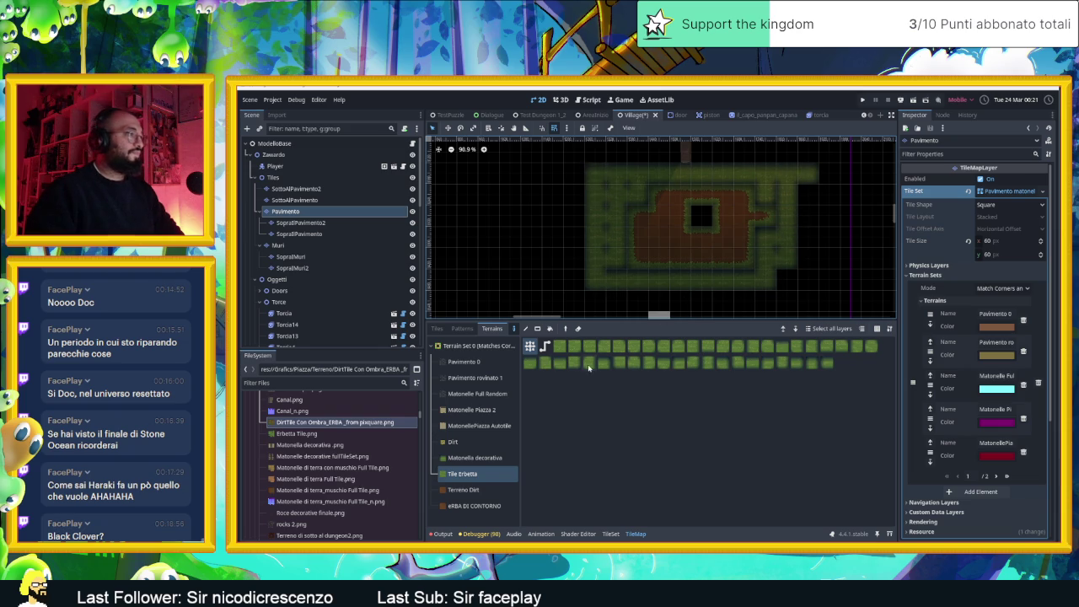
- Add more Tile Erbetta grass on the map's right edge and erase the stray tiles
{"action": "left_click", "coordinate": [483, 474]}
{"action": "scroll", "coordinate": [811, 253], "scroll_direction": "down", "scroll_amount": 4}
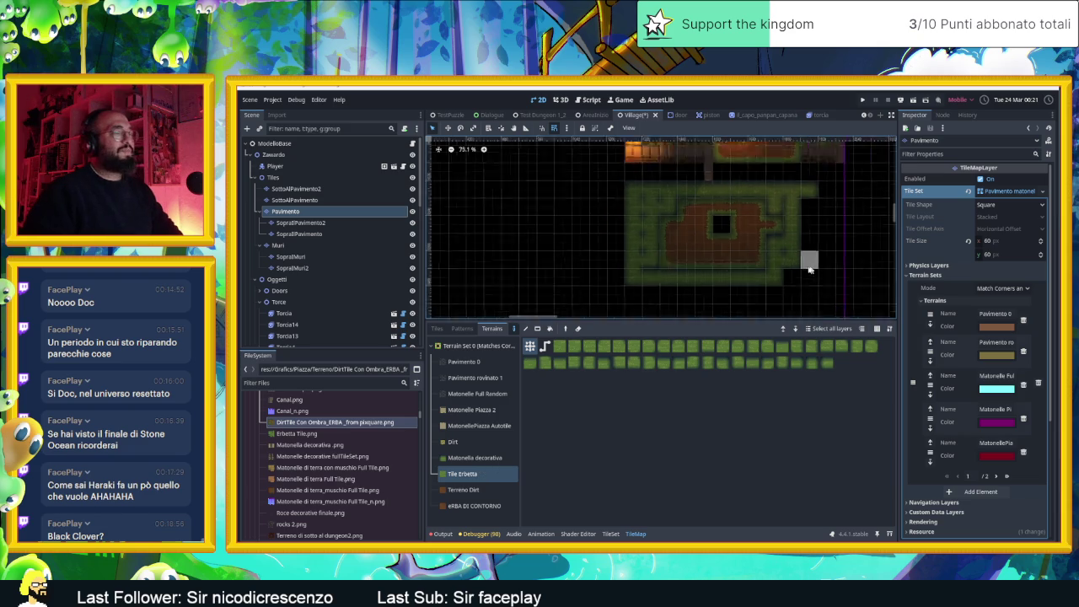
{"action": "scroll", "coordinate": [818, 246], "scroll_direction": "up", "scroll_amount": 4}
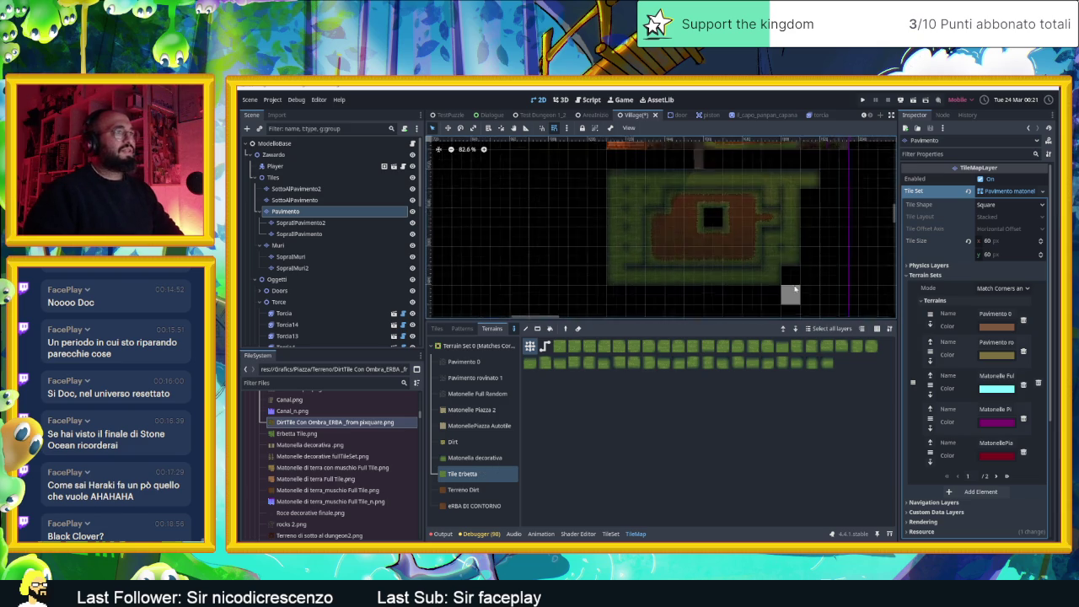
{"action": "left_click_drag", "start_coordinate": [797, 252], "coordinate": [785, 283]}
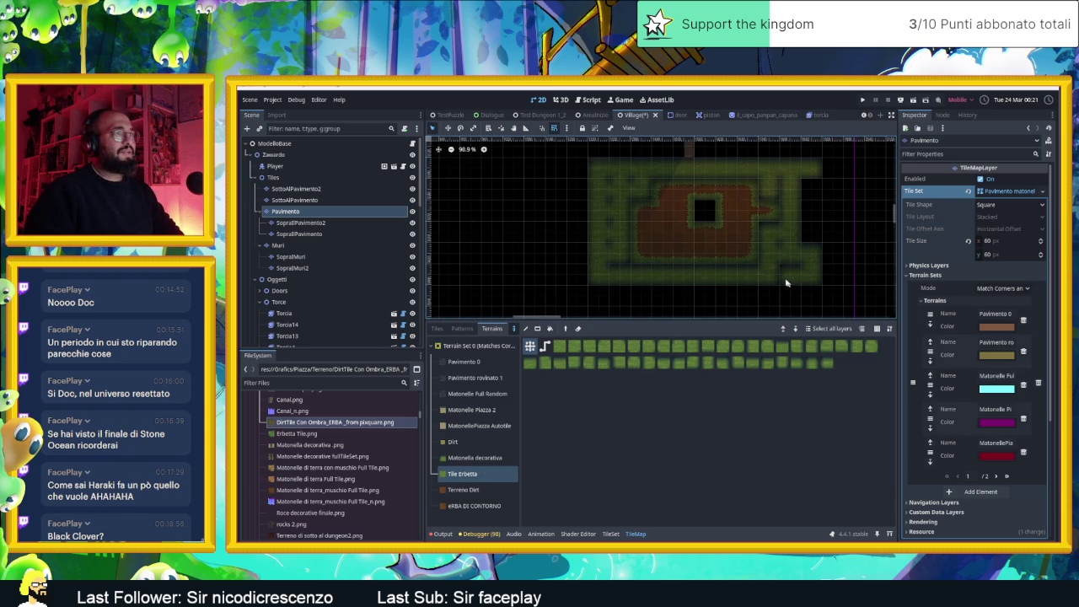
{"action": "mouse_move", "coordinate": [806, 226]}
{"action": "left_mouse_down"}
{"action": "mouse_move", "coordinate": [785, 282]}
{"action": "mouse_move", "coordinate": [835, 294]}
{"action": "mouse_move", "coordinate": [825, 221]}
{"action": "left_mouse_up"}
{"action": "left_click_drag", "start_coordinate": [836, 258], "coordinate": [839, 267]}
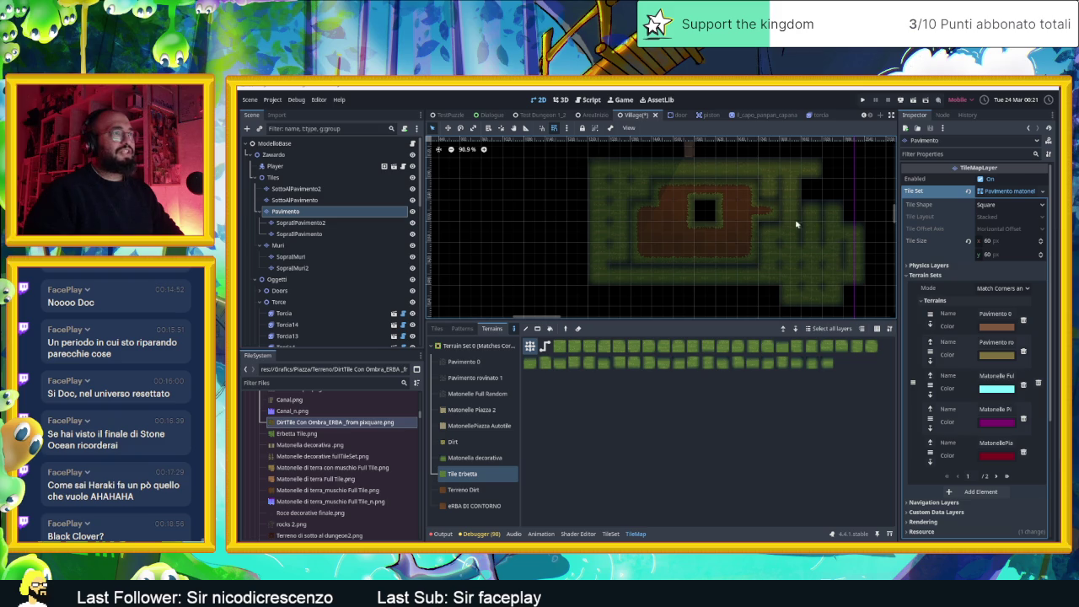
{"action": "mouse_move", "coordinate": [809, 231]}
{"action": "left_mouse_down"}
{"action": "mouse_move", "coordinate": [803, 215]}
{"action": "mouse_move", "coordinate": [795, 222]}
{"action": "mouse_move", "coordinate": [811, 250]}
{"action": "mouse_move", "coordinate": [831, 219]}
{"action": "left_mouse_up"}
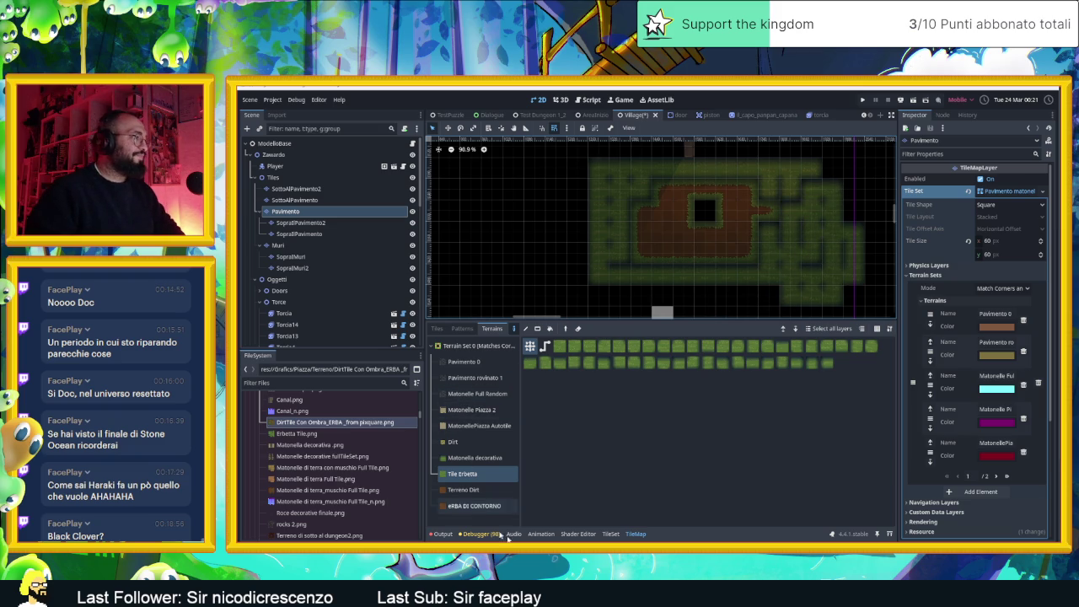
- In the TileSet editor, select the Pavimento grass source and inspect its atlas tiles
{"action": "left_click", "coordinate": [608, 534]}
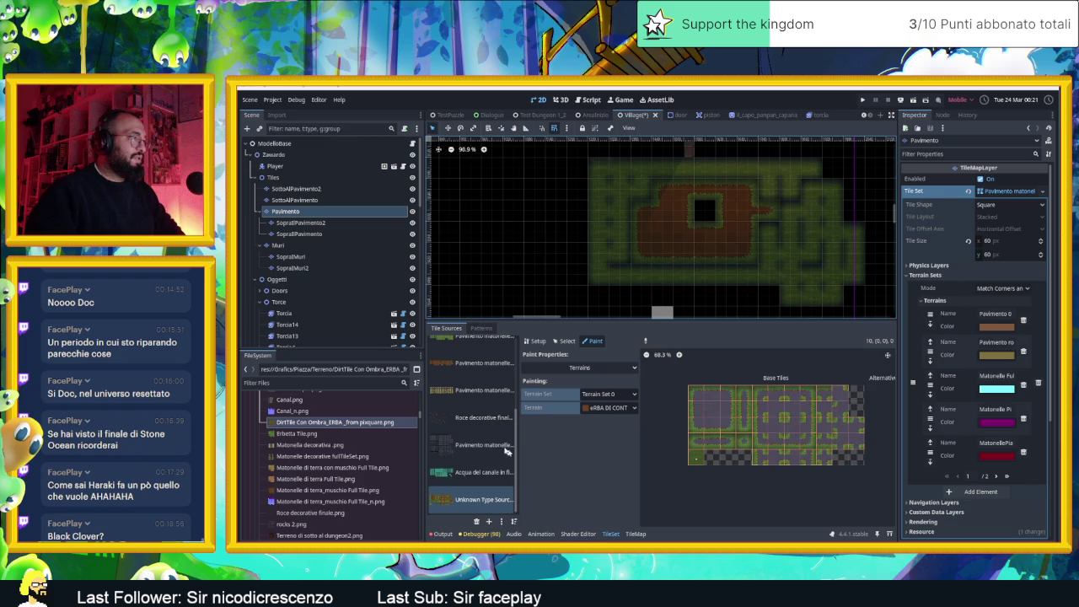
{"action": "scroll", "coordinate": [481, 419], "scroll_direction": "up", "scroll_amount": 3}
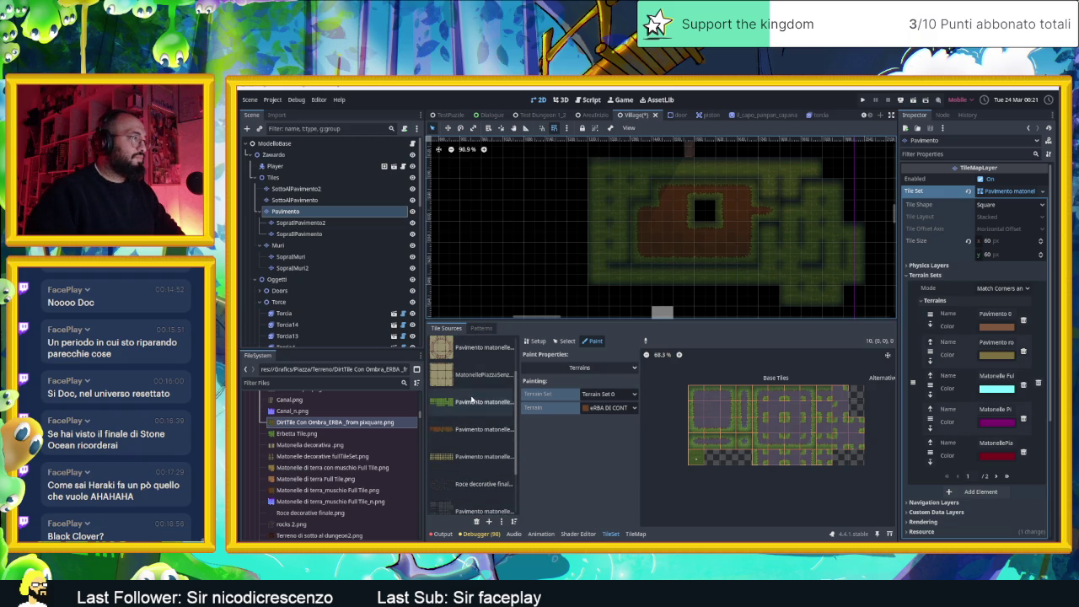
{"action": "left_click", "coordinate": [478, 402]}
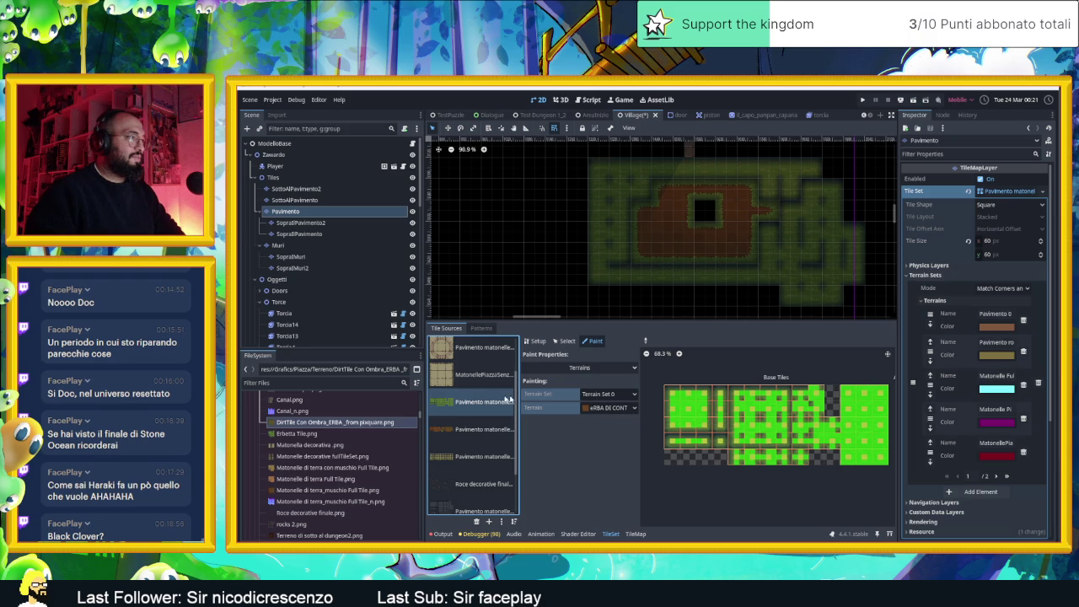
{"action": "left_click", "coordinate": [564, 340]}
{"action": "left_click", "coordinate": [688, 402]}
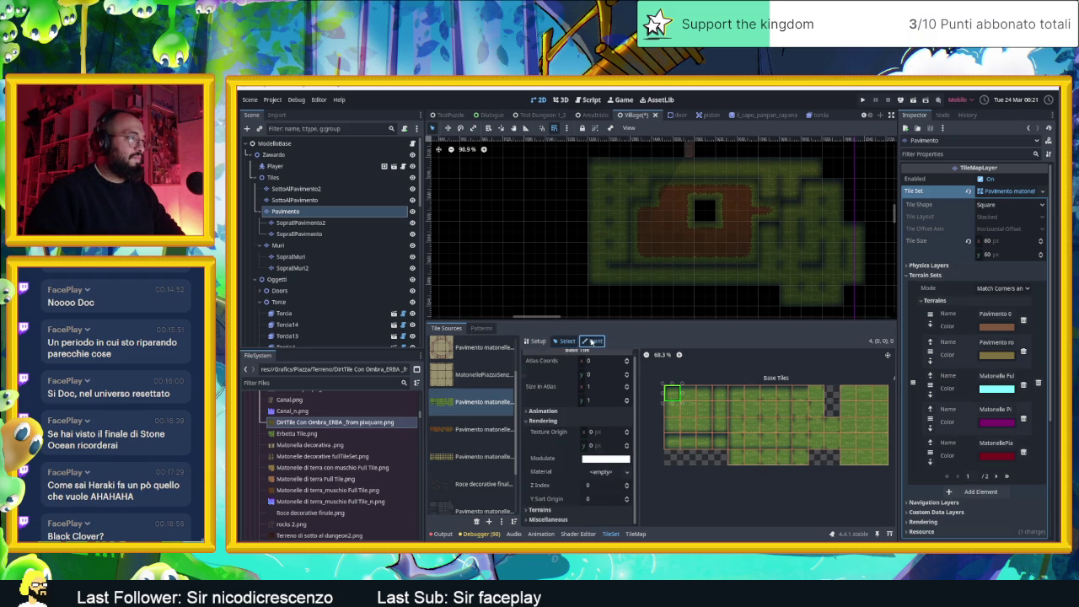
- Set the atlas painter to Terrain Set 0 with the Tile Erbetta terrain
{"action": "left_click", "coordinate": [593, 340]}
{"action": "left_click", "coordinate": [618, 395]}
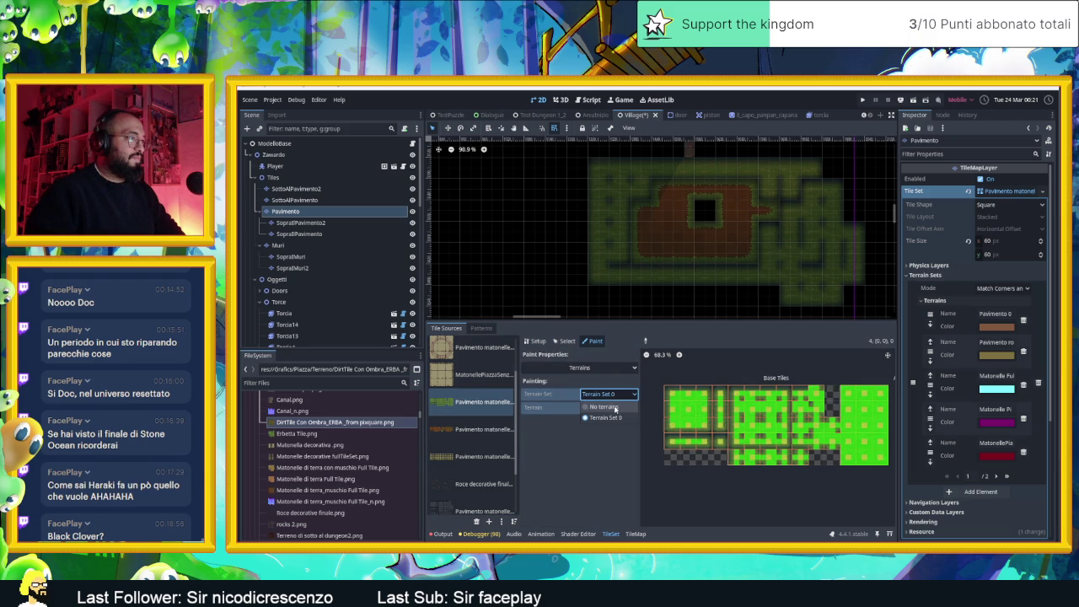
{"action": "left_click", "coordinate": [603, 406]}
{"action": "left_click", "coordinate": [610, 395]}
{"action": "left_click", "coordinate": [613, 418]}
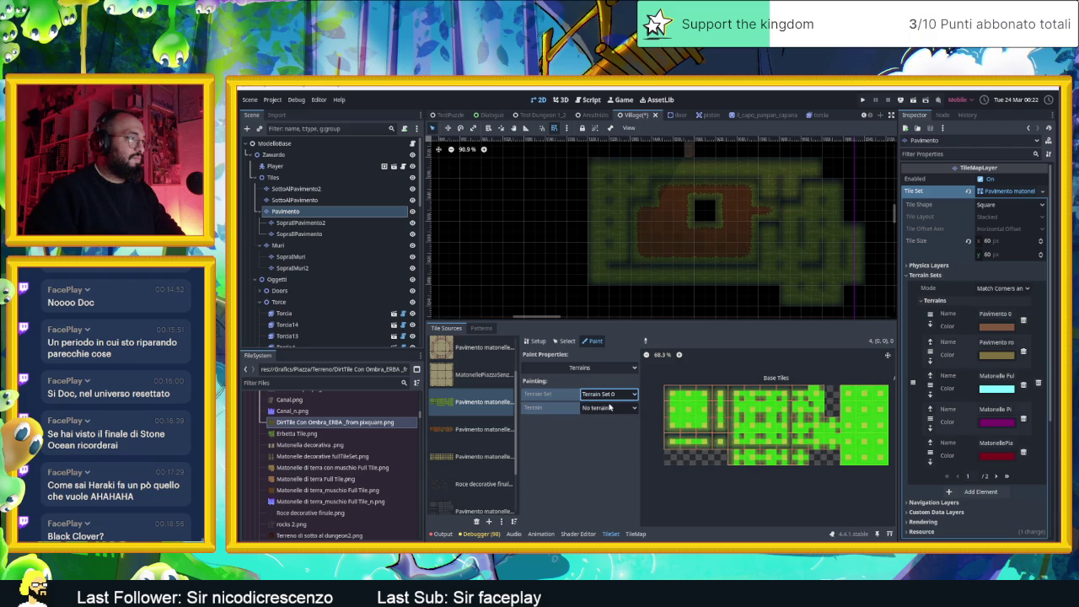
{"action": "left_click", "coordinate": [608, 408]}
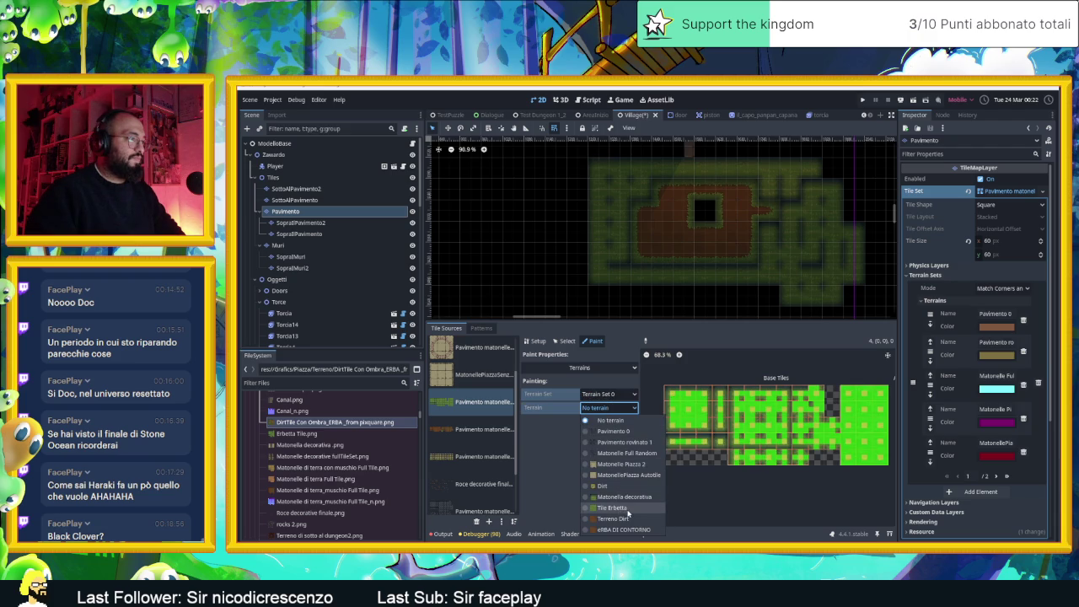
{"action": "left_click", "coordinate": [613, 507]}
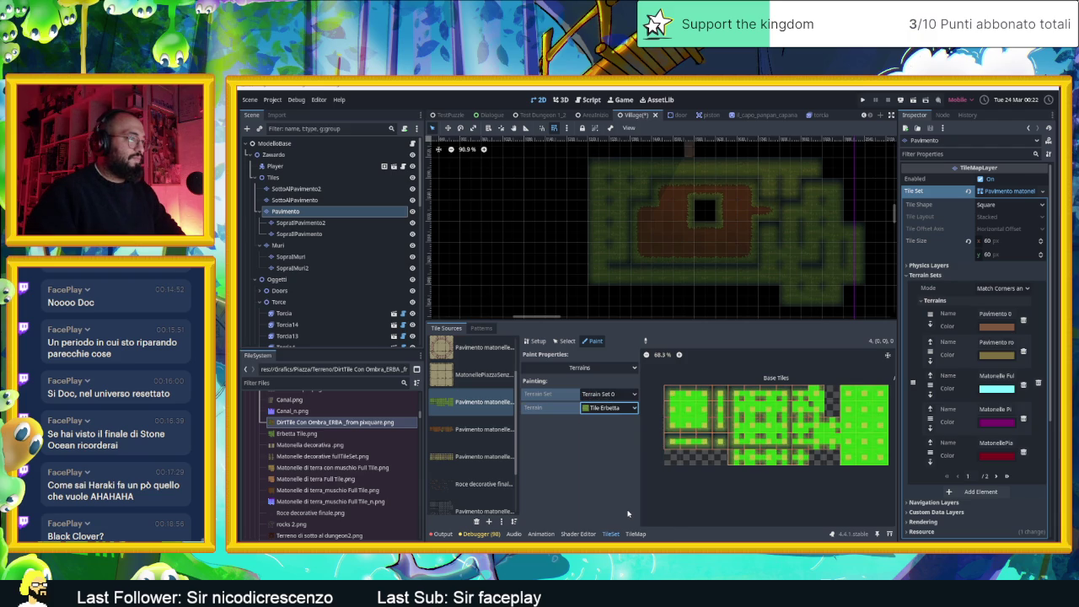
{"action": "left_click", "coordinate": [593, 409]}
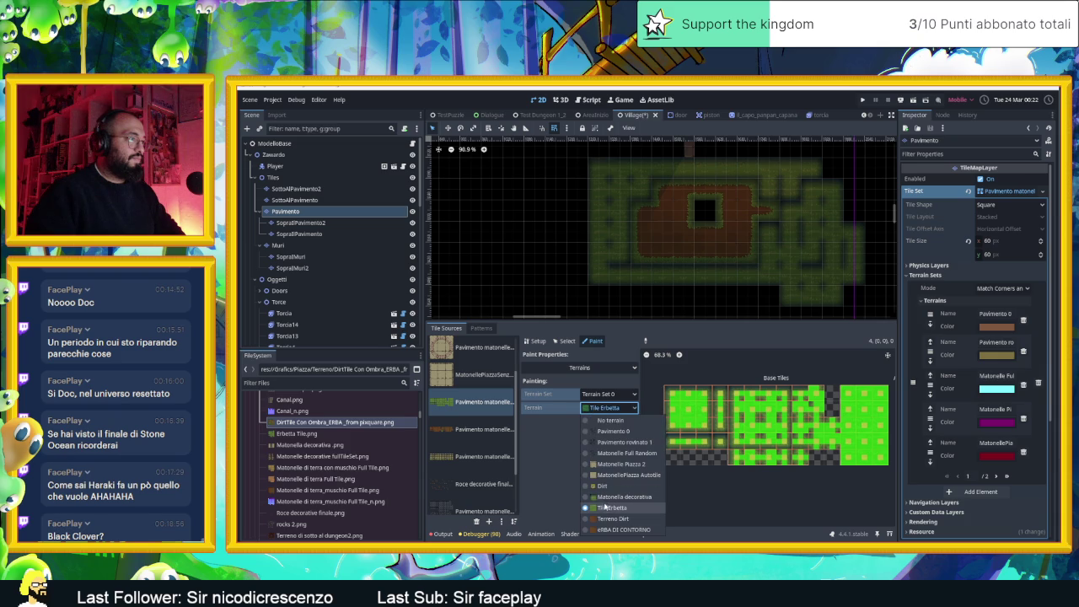
{"action": "left_click", "coordinate": [611, 507]}
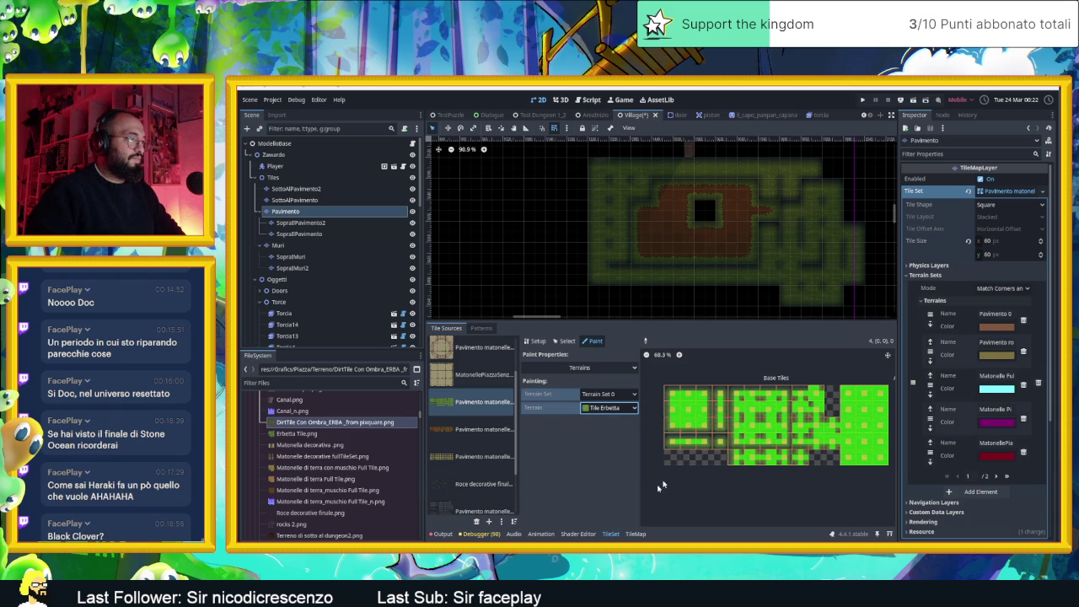
- Paint Tile Erbetta bits along the atlas top row and the right-hand tile column
{"action": "scroll", "coordinate": [706, 411], "scroll_direction": "up", "scroll_amount": 1}
{"action": "mouse_move", "coordinate": [670, 392]}
{"action": "left_mouse_down"}
{"action": "mouse_move", "coordinate": [772, 393]}
{"action": "mouse_move", "coordinate": [784, 412]}
{"action": "mouse_move", "coordinate": [679, 409]}
{"action": "mouse_move", "coordinate": [730, 428]}
{"action": "mouse_move", "coordinate": [852, 426]}
{"action": "mouse_move", "coordinate": [868, 401]}
{"action": "left_mouse_up"}
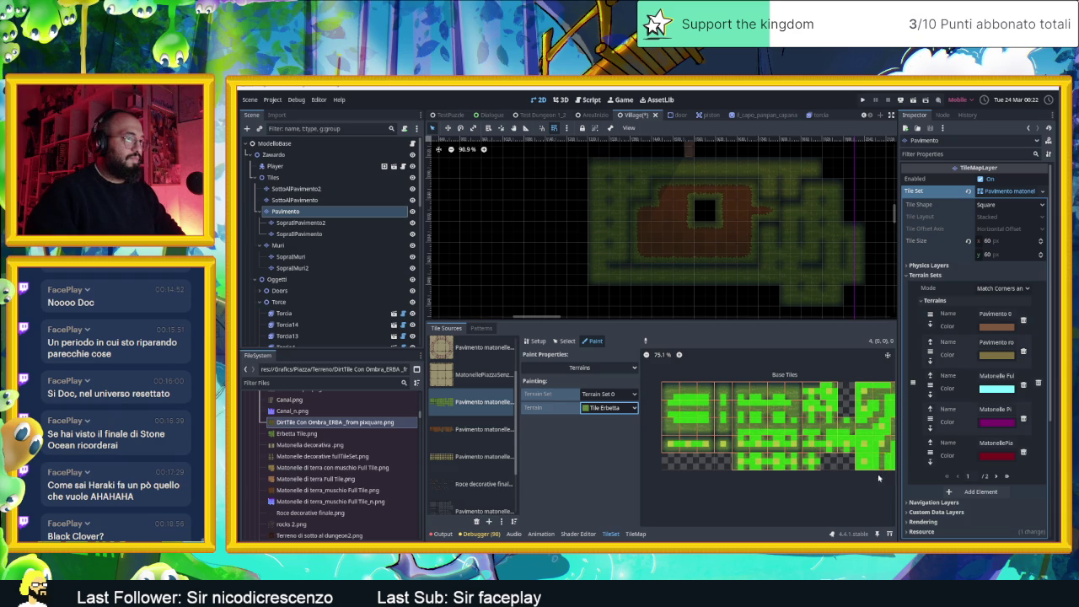
{"action": "mouse_move", "coordinate": [878, 478]}
{"action": "left_mouse_down"}
{"action": "mouse_move", "coordinate": [881, 389]}
{"action": "mouse_move", "coordinate": [865, 412]}
{"action": "mouse_move", "coordinate": [864, 392]}
{"action": "mouse_move", "coordinate": [883, 456]}
{"action": "left_mouse_up"}
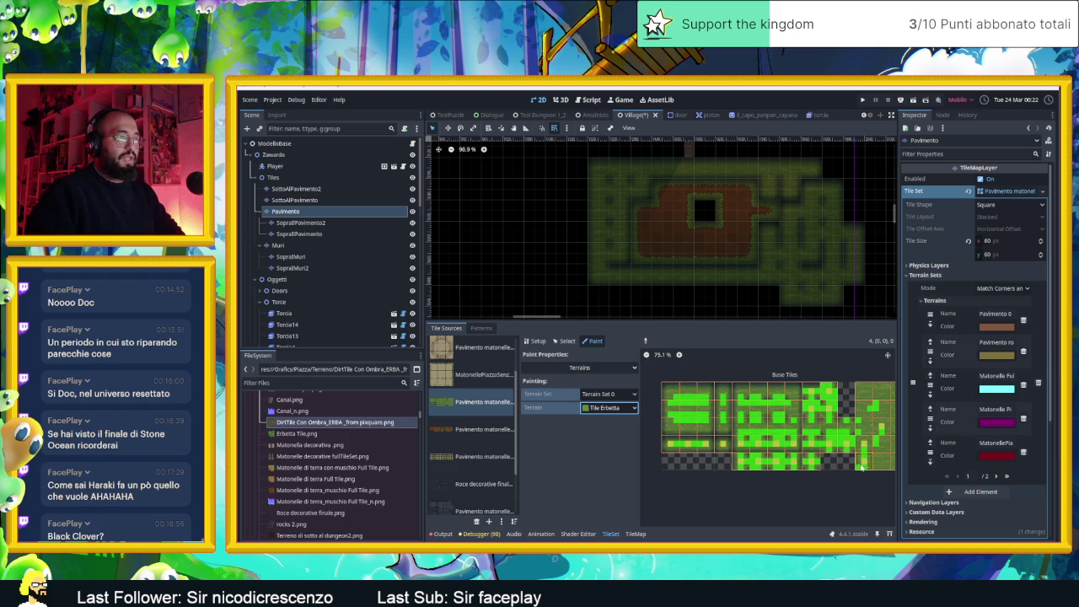
{"action": "scroll", "coordinate": [867, 445], "scroll_direction": "up", "scroll_amount": 1}
{"action": "scroll", "coordinate": [867, 445], "scroll_direction": "up", "scroll_amount": 3}
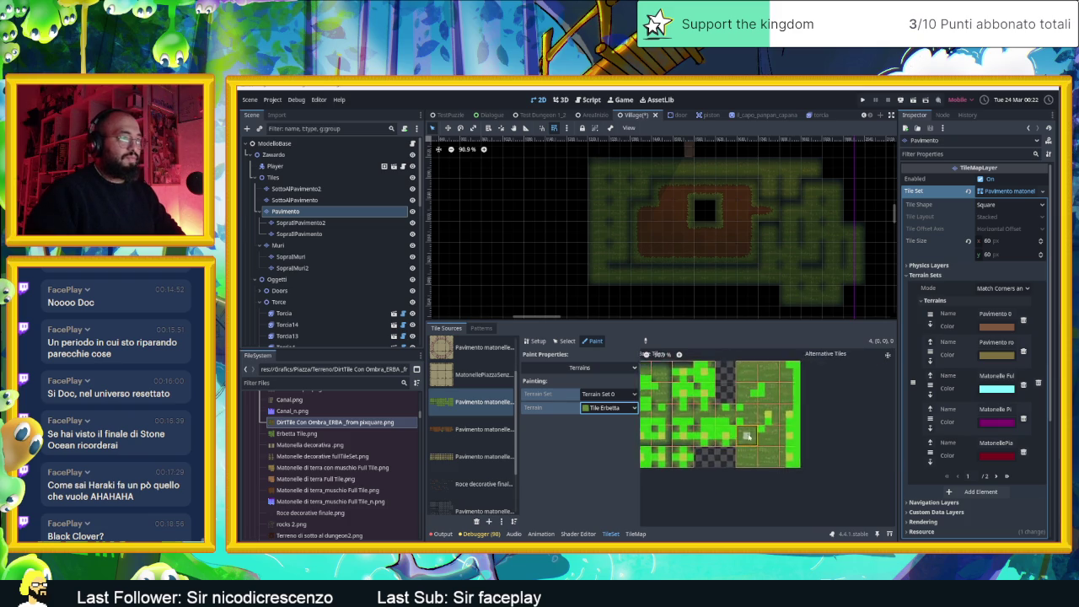
{"action": "mouse_move", "coordinate": [799, 477]}
{"action": "left_mouse_down"}
{"action": "mouse_move", "coordinate": [792, 358]}
{"action": "mouse_move", "coordinate": [794, 451]}
{"action": "left_mouse_up"}
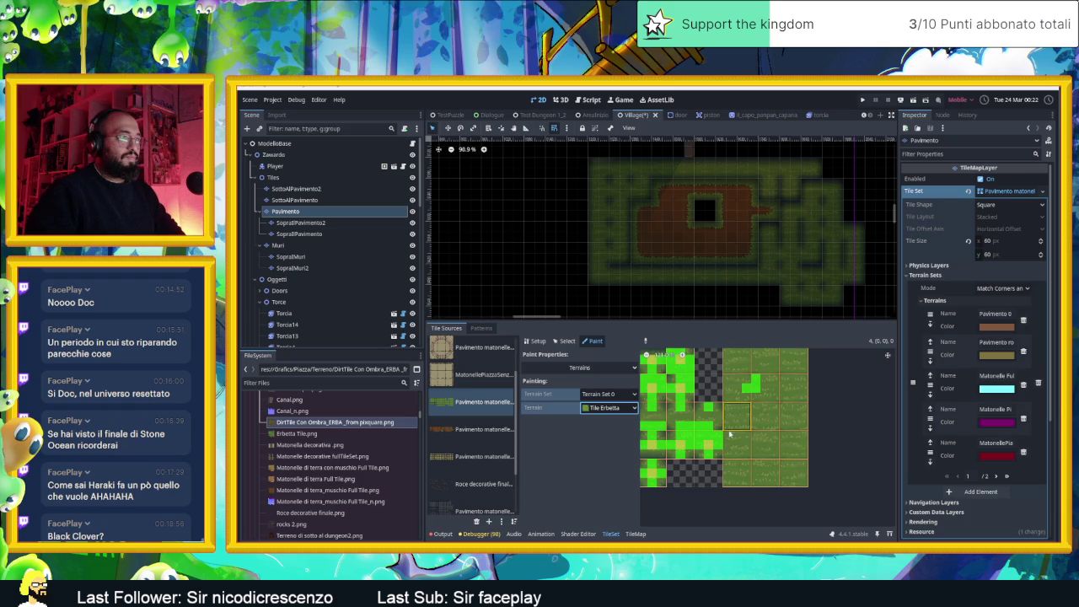
{"action": "scroll", "coordinate": [793, 421], "scroll_direction": "up", "scroll_amount": 1}
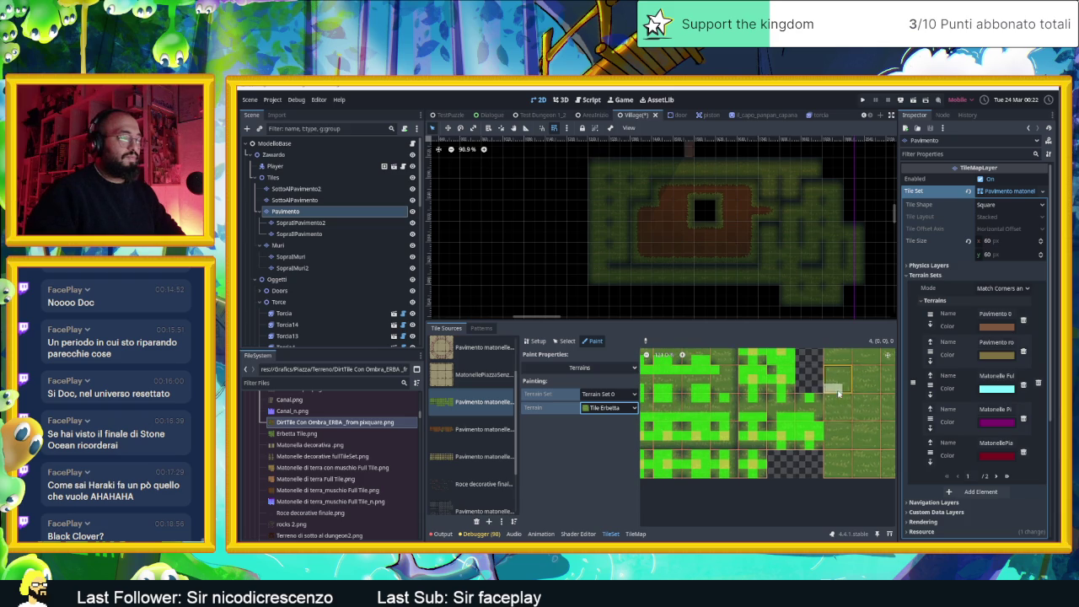
- Erase the old terrain marks from every row of the grass atlas tiles
{"action": "right_click", "coordinate": [791, 418]}
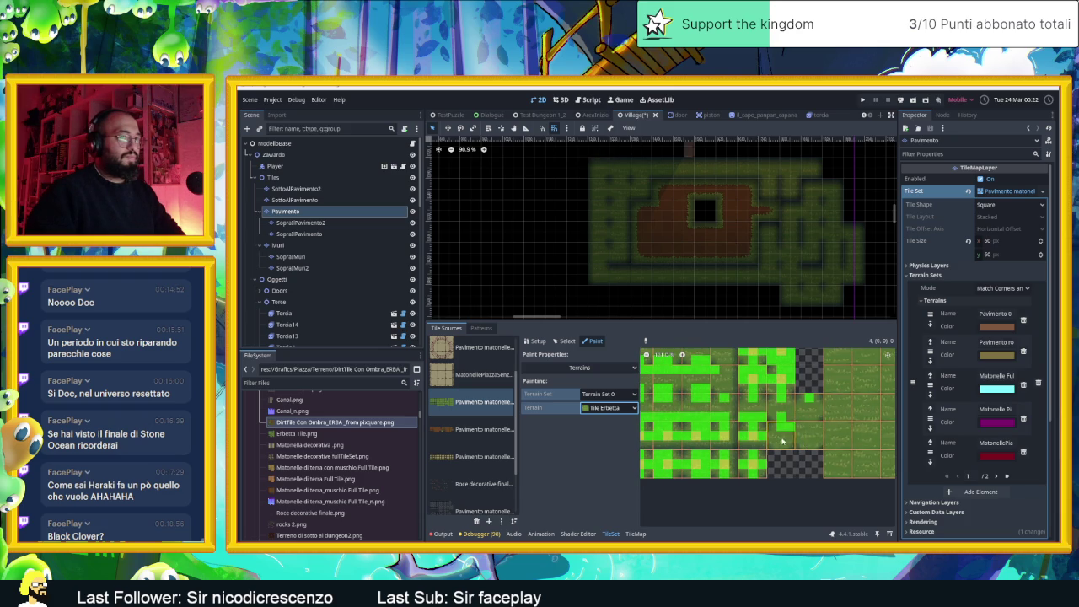
{"action": "right_click", "coordinate": [780, 424]}
{"action": "right_click", "coordinate": [809, 398]}
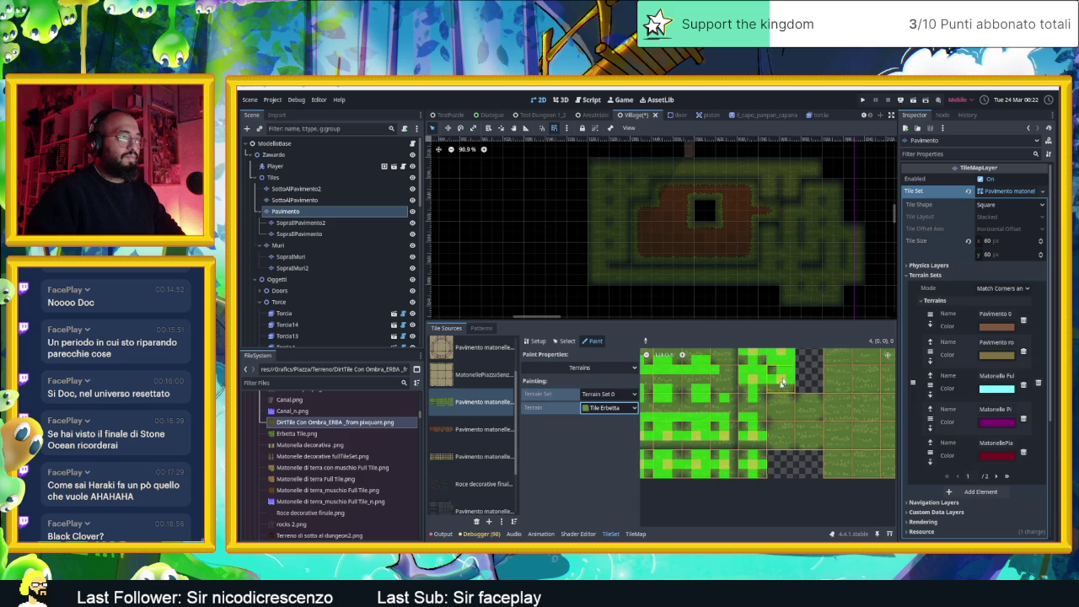
{"action": "right_click", "coordinate": [747, 353]}
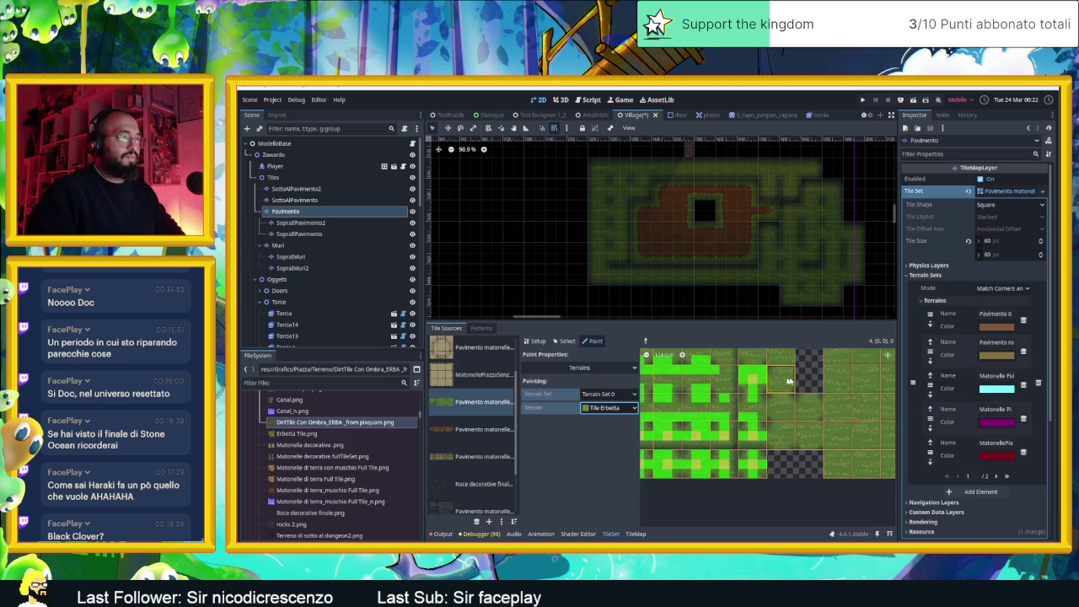
{"action": "right_click", "coordinate": [758, 375]}
{"action": "scroll", "coordinate": [809, 381], "scroll_direction": "up", "scroll_amount": 1}
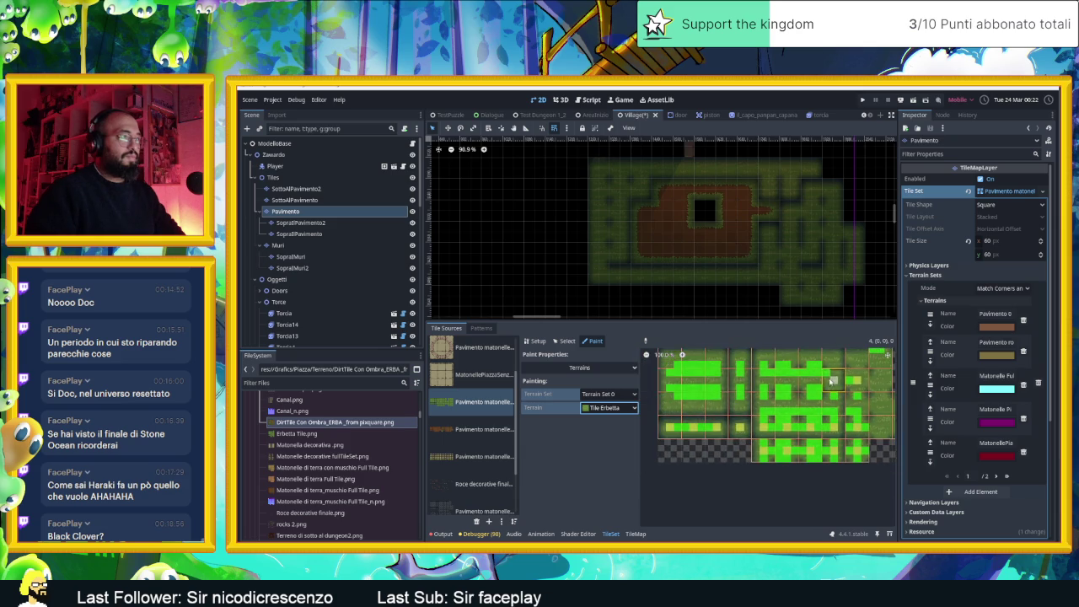
{"action": "scroll", "coordinate": [832, 381], "scroll_direction": "down", "scroll_amount": 1}
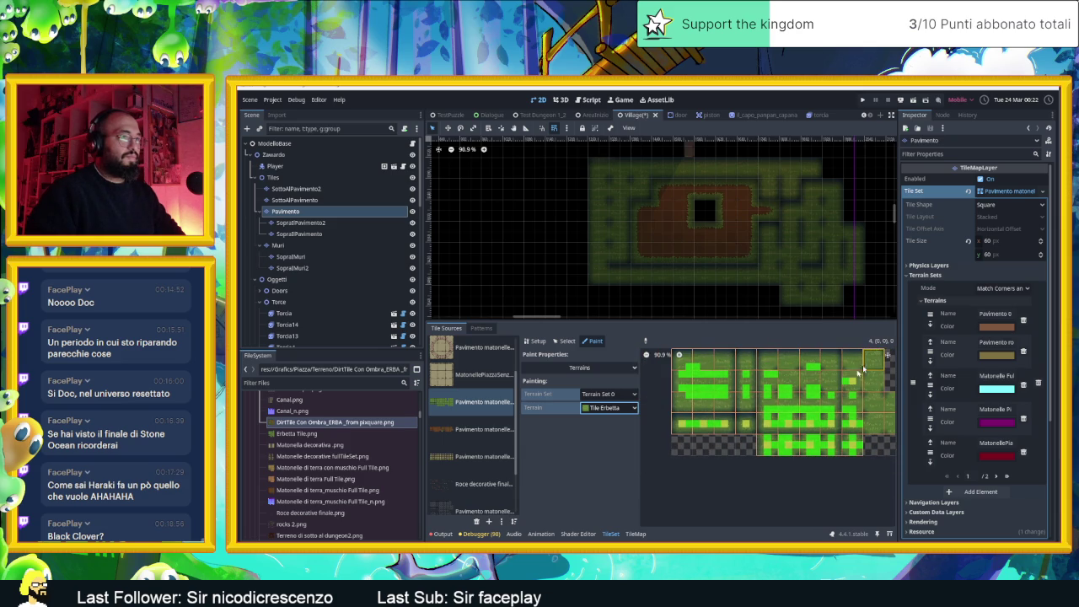
{"action": "right_click", "coordinate": [703, 376]}
{"action": "right_click", "coordinate": [830, 381]}
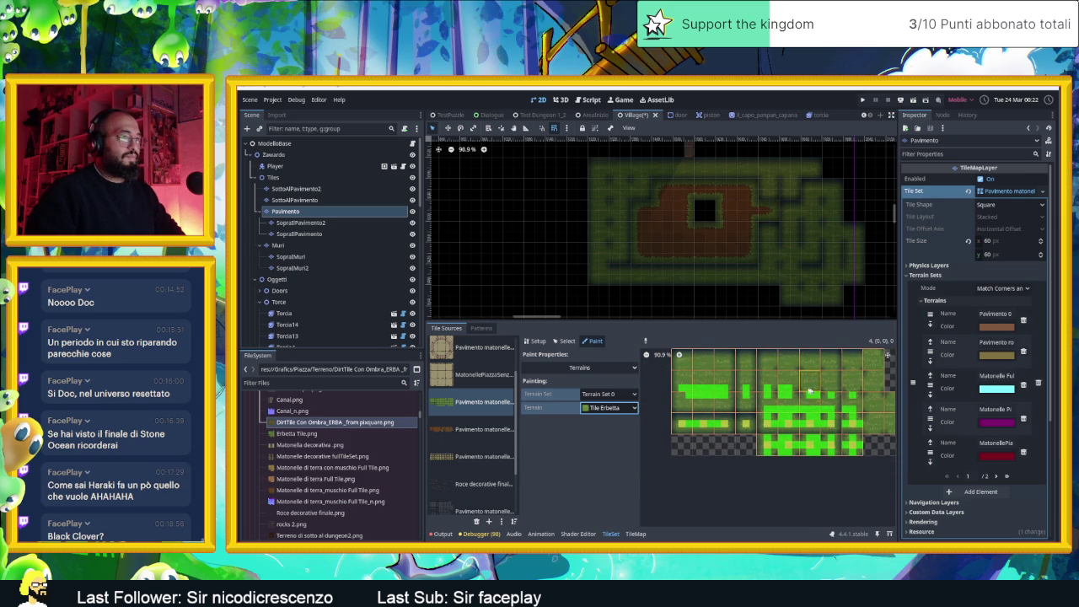
{"action": "right_click", "coordinate": [742, 393]}
{"action": "right_click", "coordinate": [711, 393]}
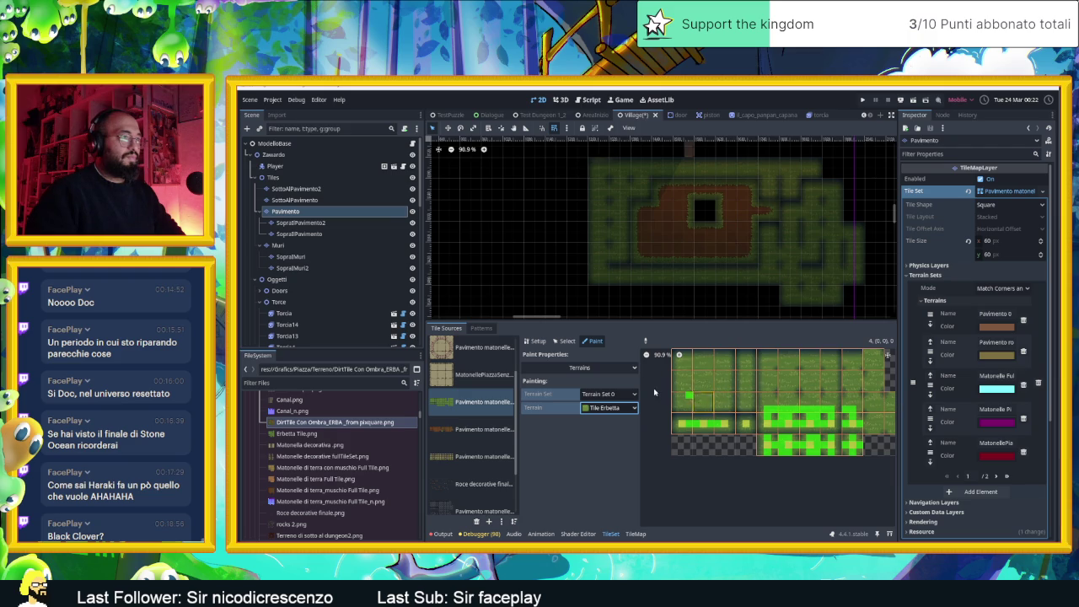
{"action": "right_click", "coordinate": [699, 424]}
{"action": "right_click", "coordinate": [759, 421]}
{"action": "right_click", "coordinate": [782, 409]}
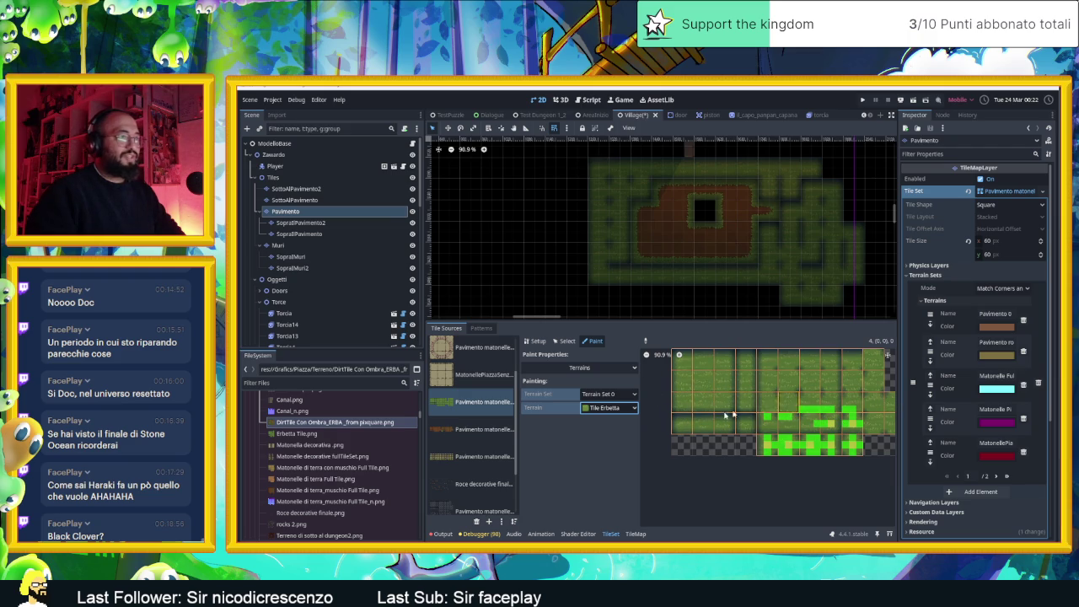
{"action": "right_click", "coordinate": [834, 415]}
{"action": "right_click", "coordinate": [822, 410]}
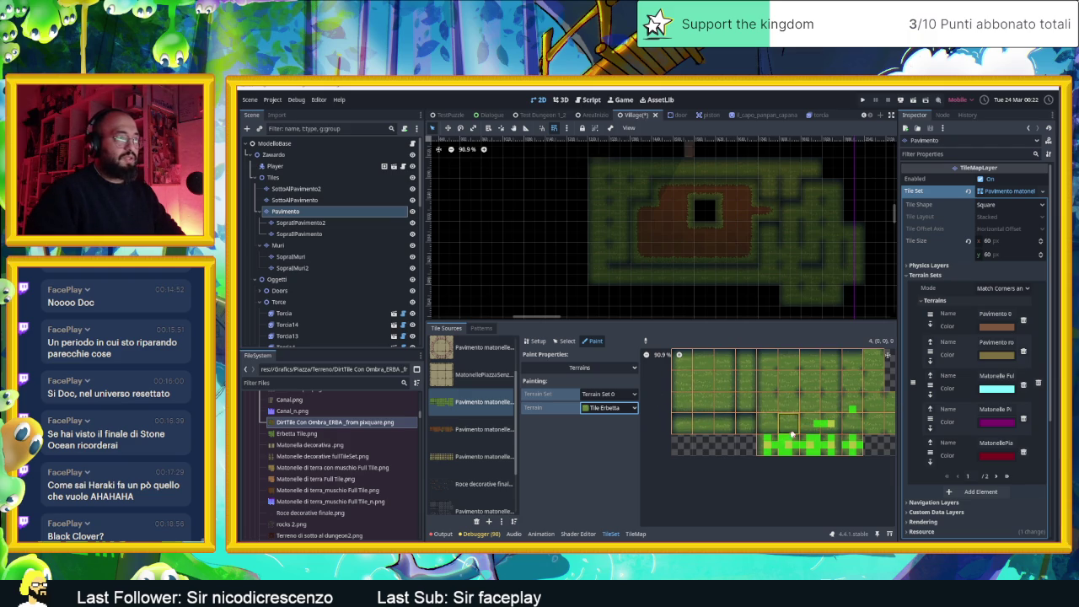
{"action": "right_click", "coordinate": [777, 451]}
{"action": "right_click", "coordinate": [813, 443]}
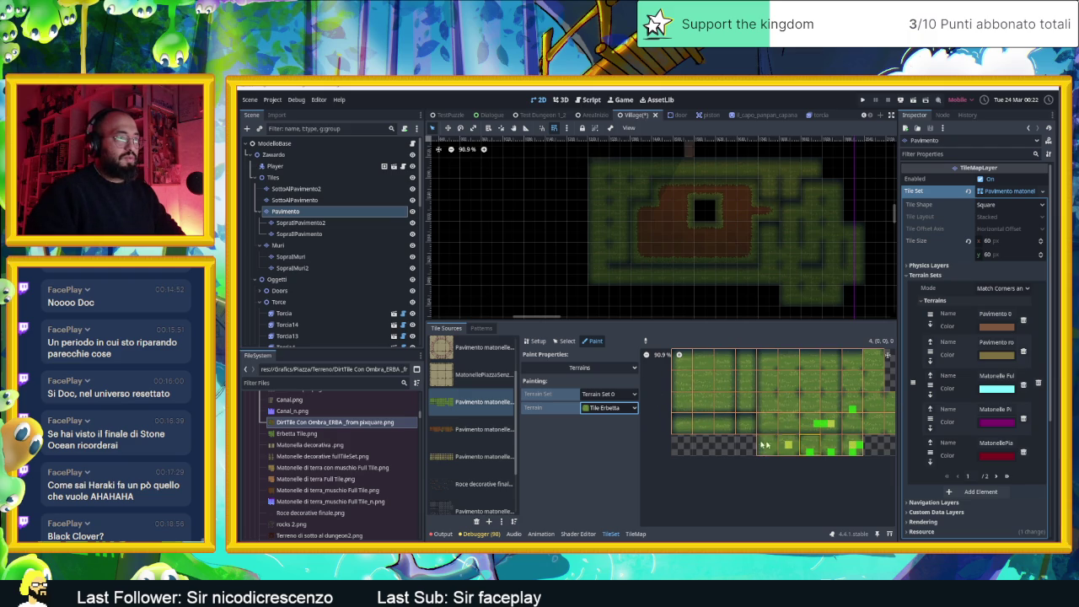
{"action": "right_click", "coordinate": [847, 447]}
{"action": "right_click", "coordinate": [850, 449]}
{"action": "right_click", "coordinate": [831, 424]}
{"action": "right_click", "coordinate": [817, 424]}
{"action": "right_click", "coordinate": [853, 411]}
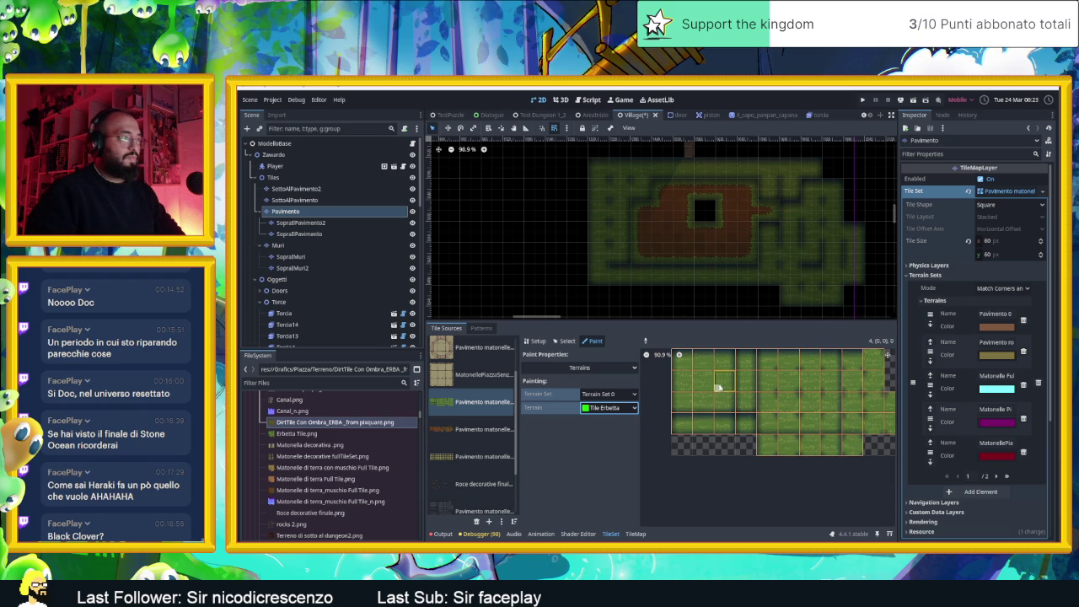
{"action": "scroll", "coordinate": [703, 378], "scroll_direction": "up", "scroll_amount": 2}
{"action": "scroll", "coordinate": [696, 376], "scroll_direction": "up", "scroll_amount": 1}
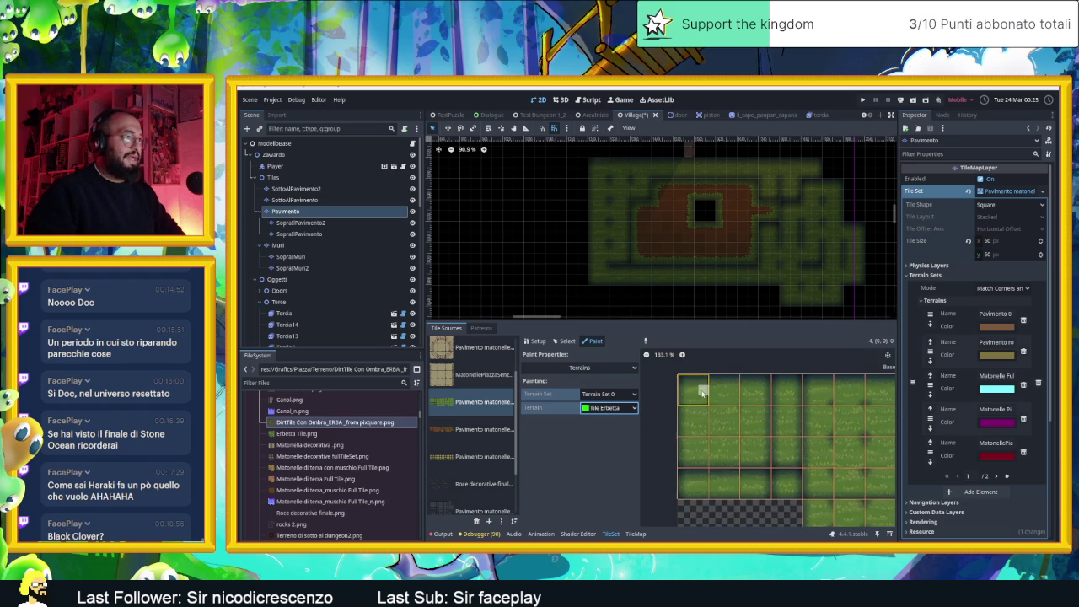
- Repaint Tile Erbetta across the top tiles and down a tile column
{"action": "mouse_move", "coordinate": [696, 392]}
{"action": "left_mouse_down"}
{"action": "mouse_move", "coordinate": [756, 394]}
{"action": "mouse_move", "coordinate": [752, 456]}
{"action": "mouse_move", "coordinate": [698, 451]}
{"action": "mouse_move", "coordinate": [695, 393]}
{"action": "mouse_move", "coordinate": [745, 422]}
{"action": "mouse_move", "coordinate": [712, 400]}
{"action": "mouse_move", "coordinate": [723, 432]}
{"action": "mouse_move", "coordinate": [750, 434]}
{"action": "left_mouse_up"}
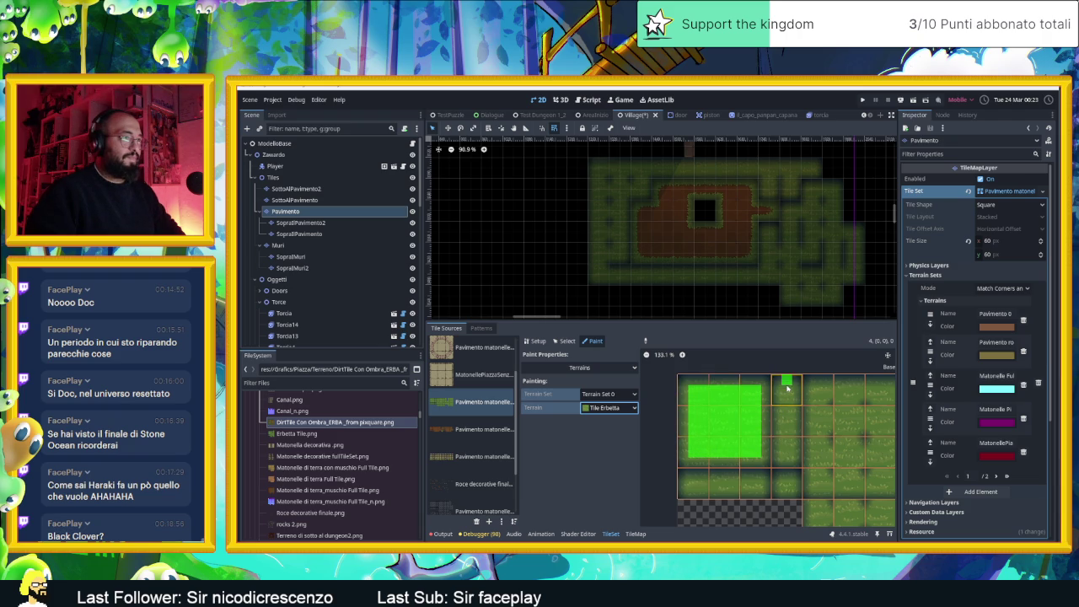
{"action": "mouse_move", "coordinate": [785, 393]}
{"action": "left_mouse_down"}
{"action": "mouse_move", "coordinate": [785, 481]}
{"action": "mouse_move", "coordinate": [691, 485]}
{"action": "left_mouse_up"}
{"action": "scroll", "coordinate": [758, 438], "scroll_direction": "down", "scroll_amount": 3}
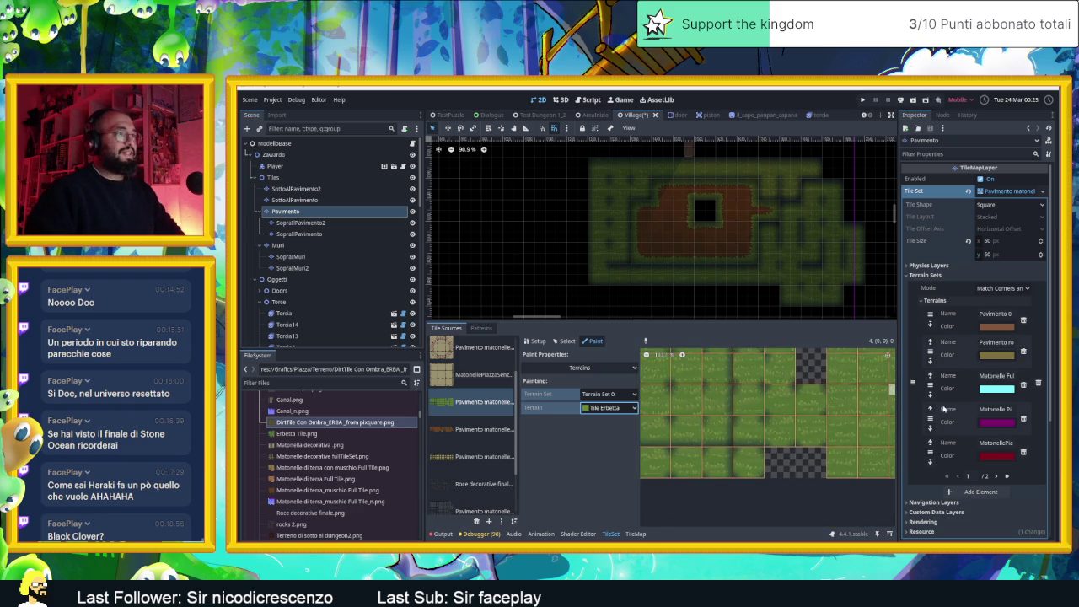
{"action": "scroll", "coordinate": [811, 401], "scroll_direction": "up", "scroll_amount": 3}
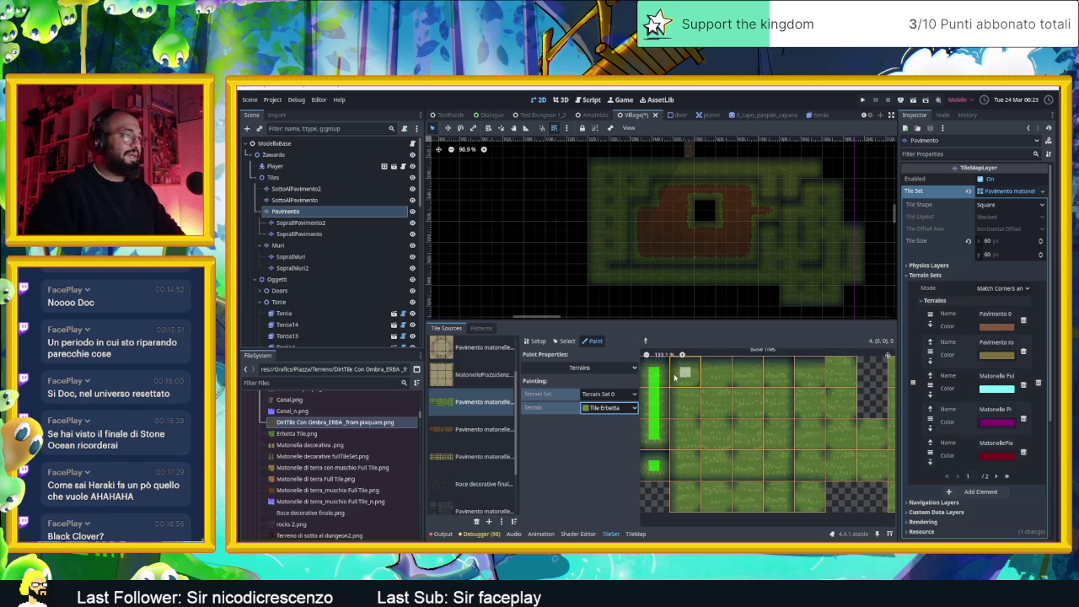
{"action": "mouse_move", "coordinate": [698, 372]}
{"action": "left_mouse_down"}
{"action": "mouse_move", "coordinate": [774, 378]}
{"action": "mouse_move", "coordinate": [780, 463]}
{"action": "mouse_move", "coordinate": [693, 471]}
{"action": "mouse_move", "coordinate": [683, 376]}
{"action": "mouse_move", "coordinate": [677, 436]}
{"action": "left_mouse_up"}
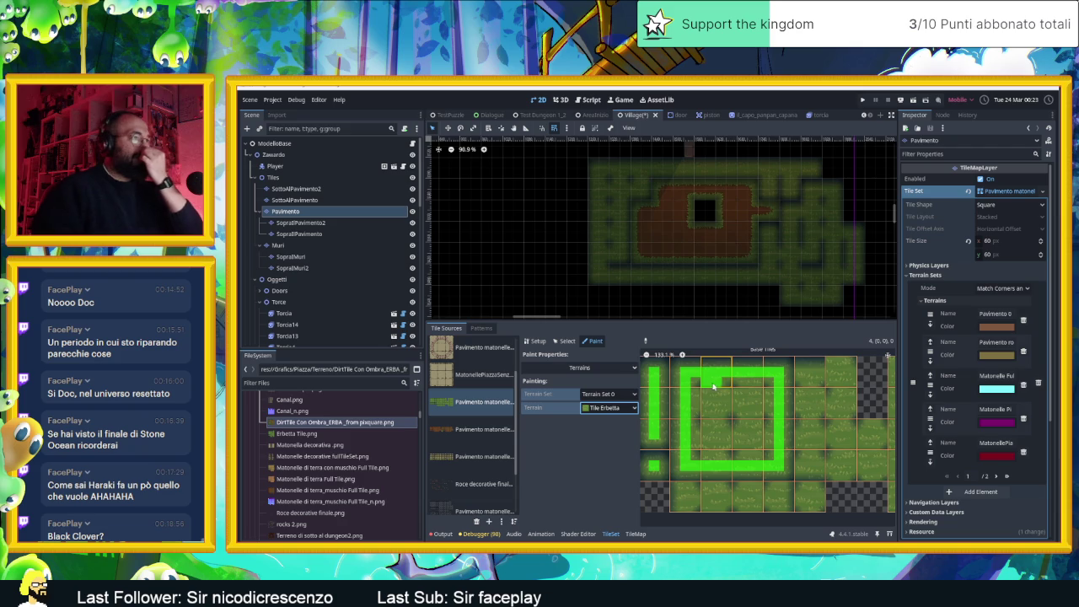
- Mark the inner columns, middle tiles and neighbouring tile edges with Tile Erbetta
{"action": "left_click", "coordinate": [711, 386]}
{"action": "mouse_move", "coordinate": [705, 404]}
{"action": "left_mouse_down"}
{"action": "mouse_move", "coordinate": [703, 454]}
{"action": "mouse_move", "coordinate": [715, 392]}
{"action": "mouse_move", "coordinate": [691, 401]}
{"action": "mouse_move", "coordinate": [769, 399]}
{"action": "mouse_move", "coordinate": [695, 407]}
{"action": "left_mouse_up"}
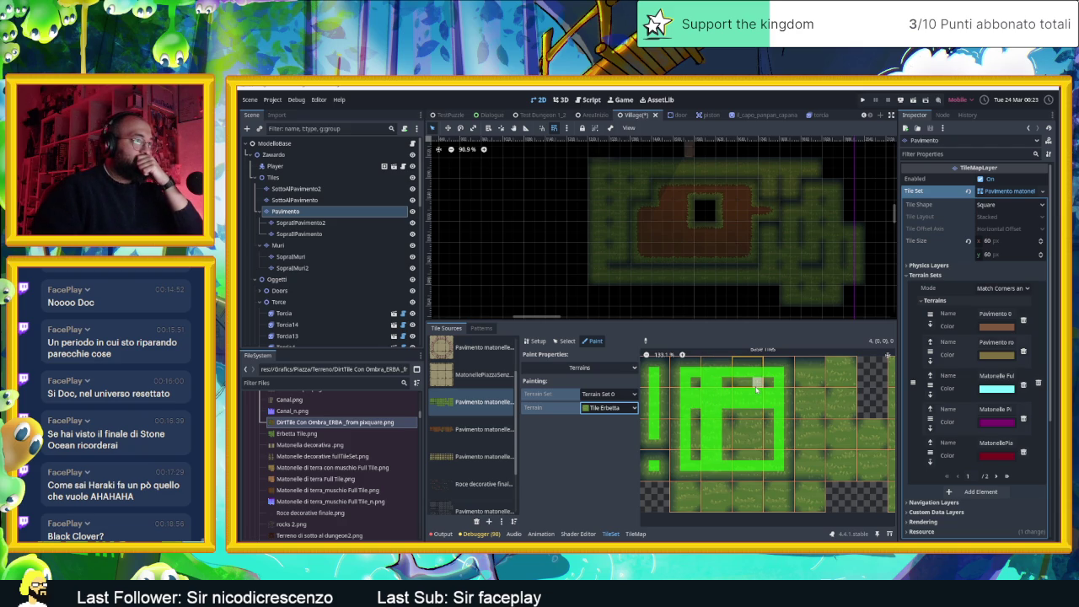
{"action": "mouse_move", "coordinate": [756, 386]}
{"action": "left_mouse_down"}
{"action": "mouse_move", "coordinate": [758, 460]}
{"action": "mouse_move", "coordinate": [748, 387]}
{"action": "left_mouse_up"}
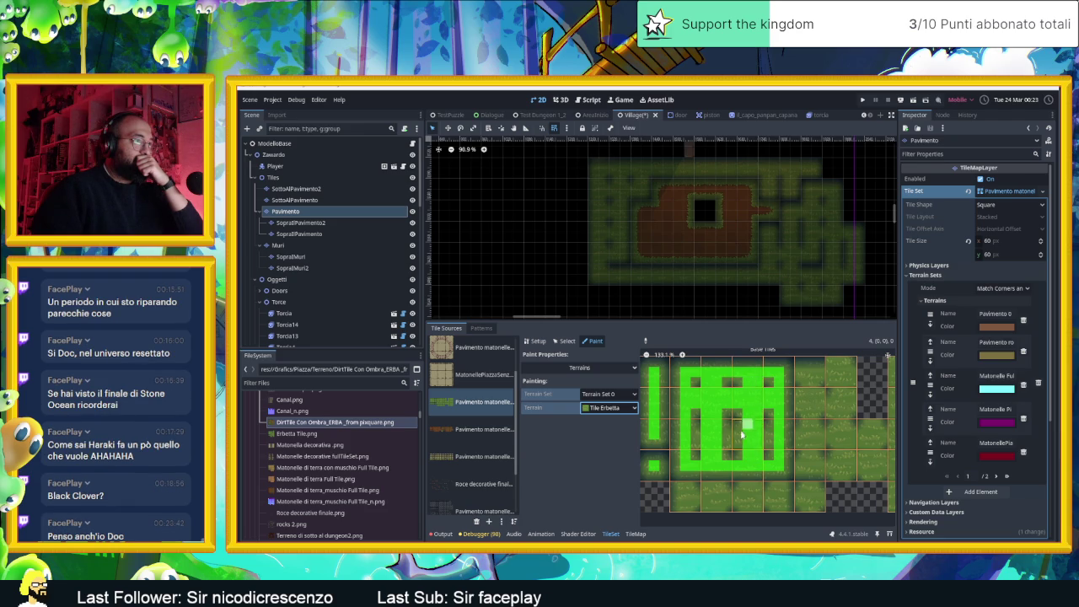
{"action": "mouse_move", "coordinate": [736, 443]}
{"action": "left_mouse_down"}
{"action": "mouse_move", "coordinate": [716, 439]}
{"action": "mouse_move", "coordinate": [769, 446]}
{"action": "left_mouse_up"}
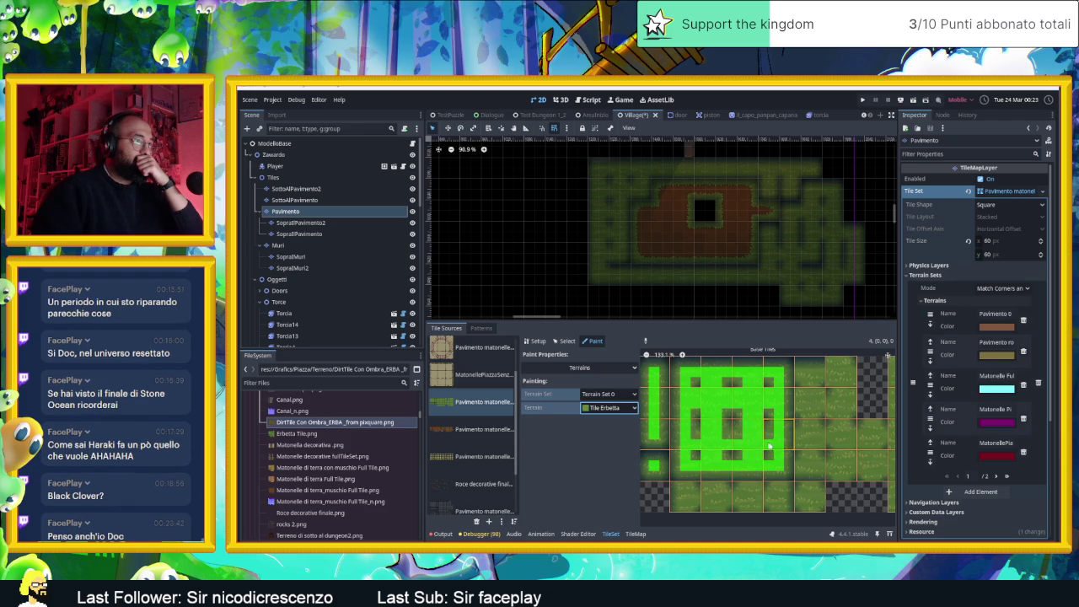
{"action": "scroll", "coordinate": [809, 421], "scroll_direction": "right", "scroll_amount": 2}
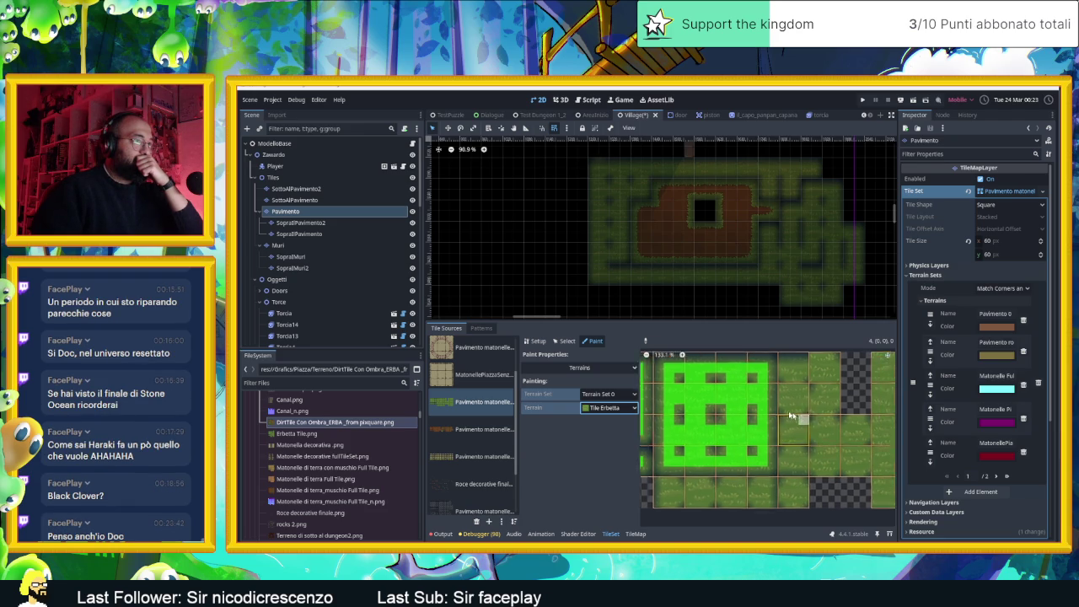
{"action": "left_click", "coordinate": [780, 363]}
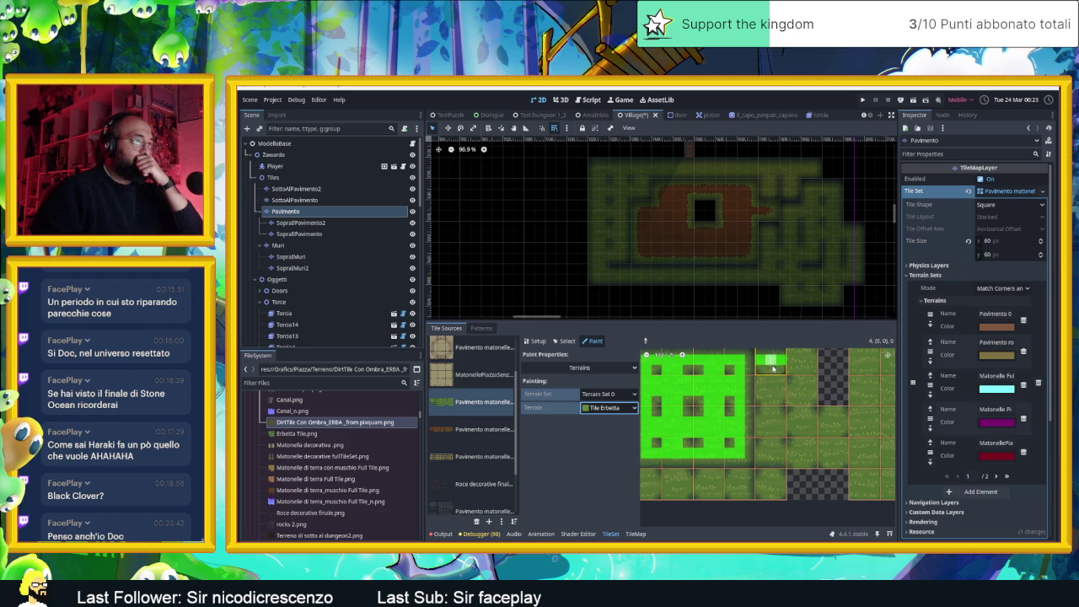
{"action": "scroll", "coordinate": [769, 379], "scroll_direction": "up", "scroll_amount": 2}
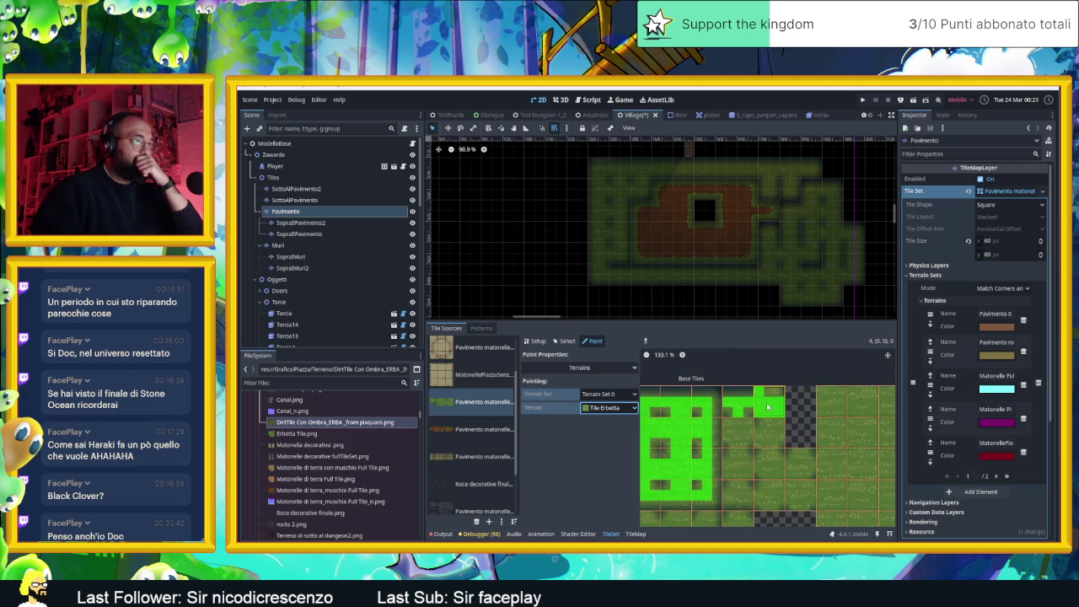
{"action": "left_click", "coordinate": [746, 409]}
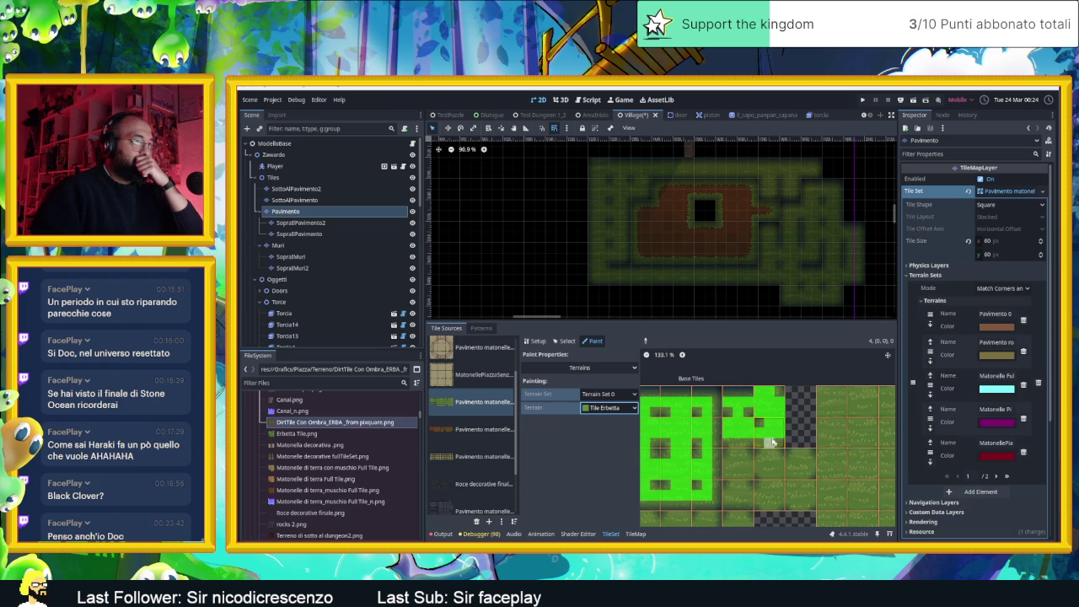
- Mark the tiles' bottom bits and the lower tile's centre and middle row as Tile Erbetta
{"action": "scroll", "coordinate": [772, 442], "scroll_direction": "up", "scroll_amount": 5}
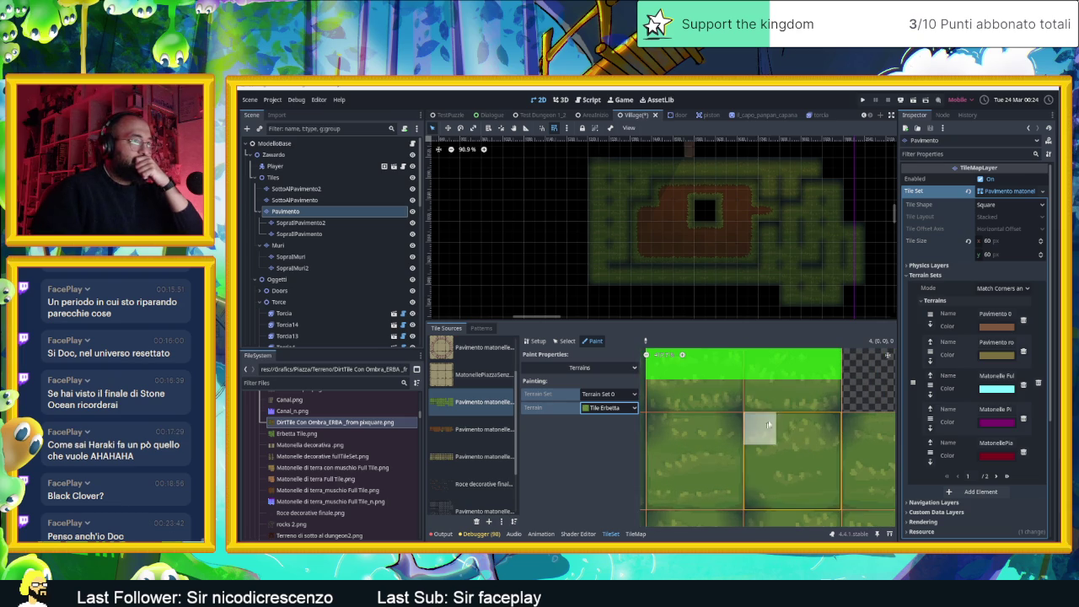
{"action": "left_click", "coordinate": [792, 396]}
{"action": "left_click", "coordinate": [760, 396]}
{"action": "scroll", "coordinate": [760, 409], "scroll_direction": "down", "scroll_amount": 1}
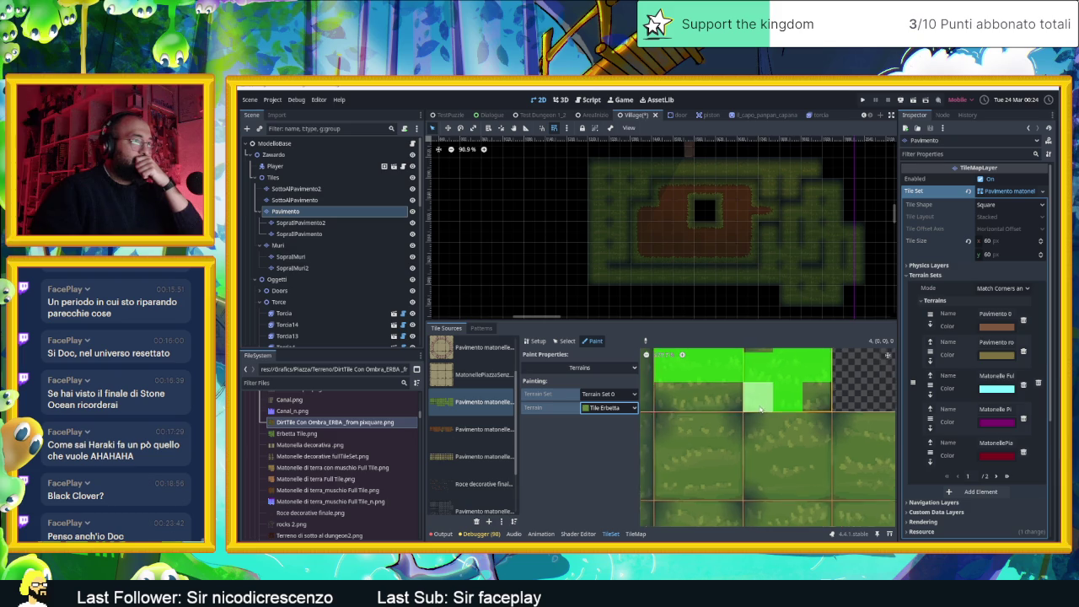
{"action": "scroll", "coordinate": [761, 409], "scroll_direction": "down", "scroll_amount": 1}
{"action": "mouse_move", "coordinate": [782, 427]}
{"action": "left_mouse_down"}
{"action": "mouse_move", "coordinate": [782, 454]}
{"action": "mouse_move", "coordinate": [809, 478]}
{"action": "left_mouse_up"}
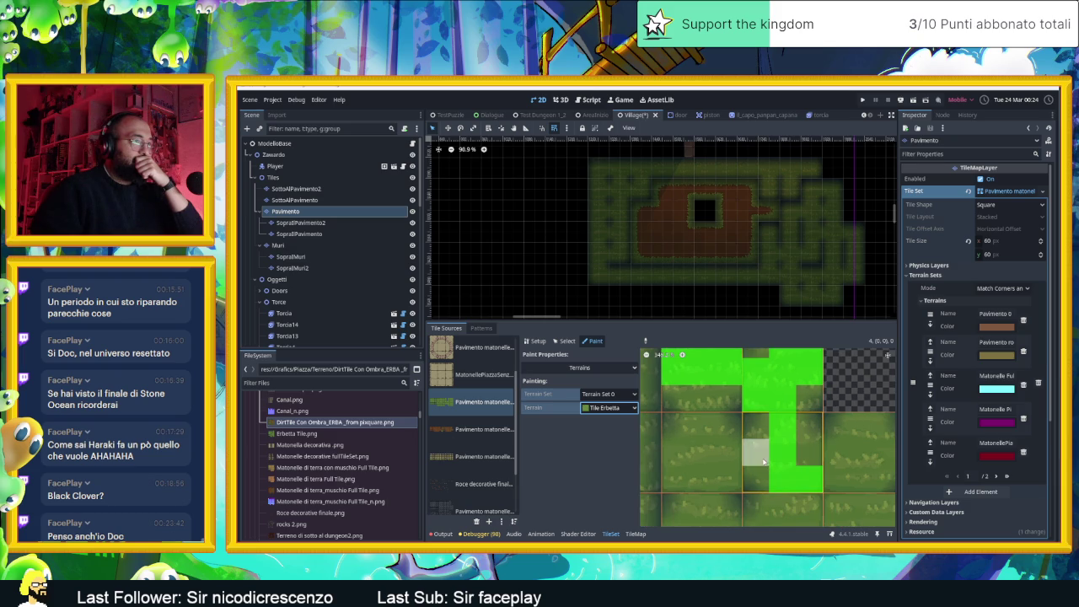
{"action": "left_click", "coordinate": [808, 453]}
{"action": "scroll", "coordinate": [787, 419], "scroll_direction": "down", "scroll_amount": 1}
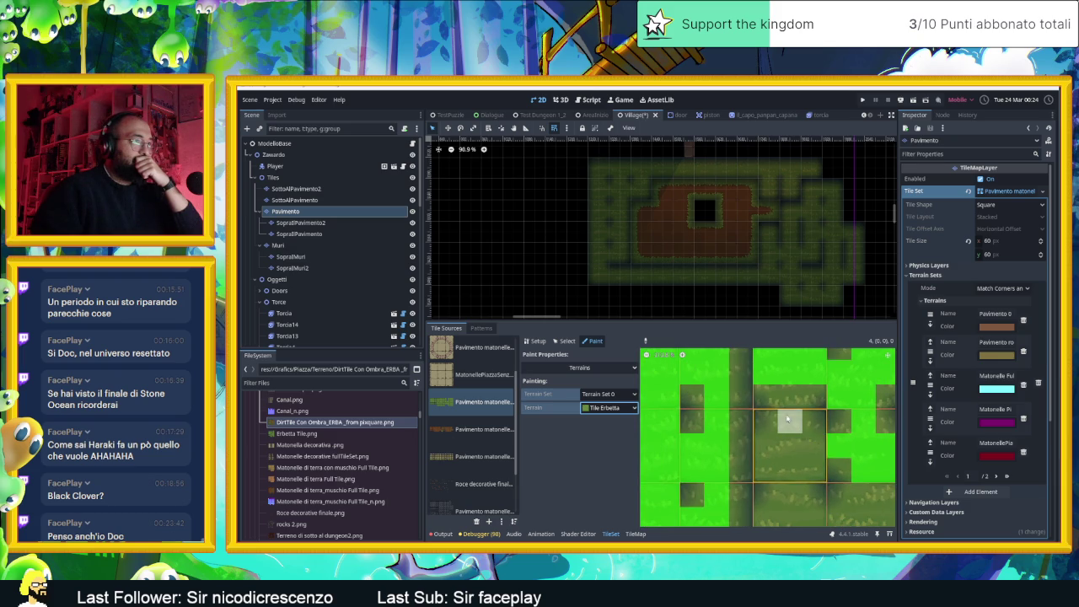
{"action": "left_click", "coordinate": [767, 445]}
{"action": "left_click", "coordinate": [791, 445]}
{"action": "left_click", "coordinate": [814, 445]}
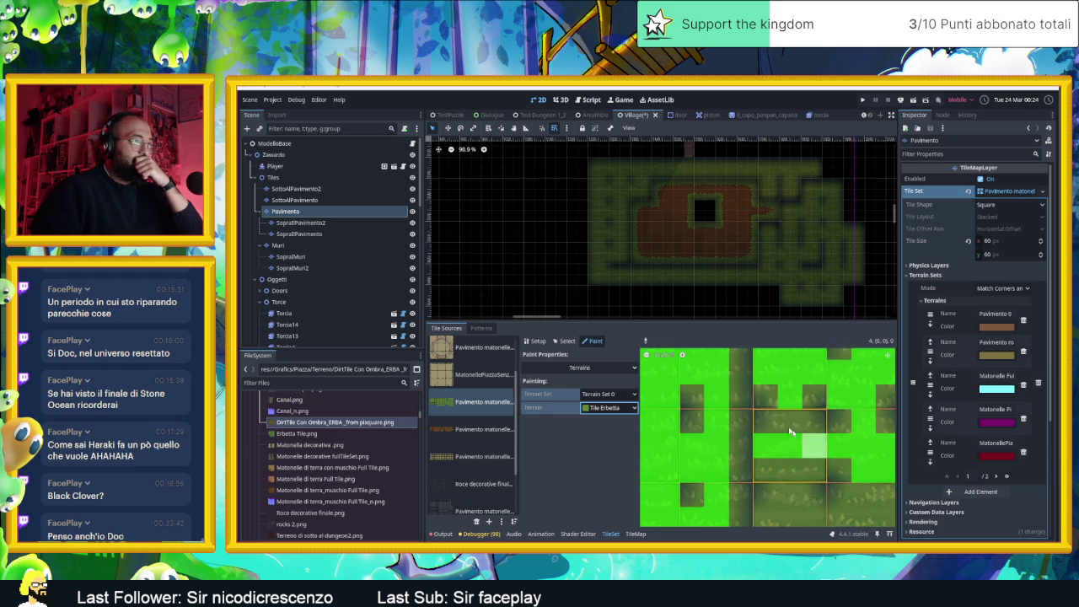
- Paint Tile Erbetta on the middle tile's bits and the next tile's left bits
{"action": "scroll", "coordinate": [805, 468], "scroll_direction": "up", "scroll_amount": 3}
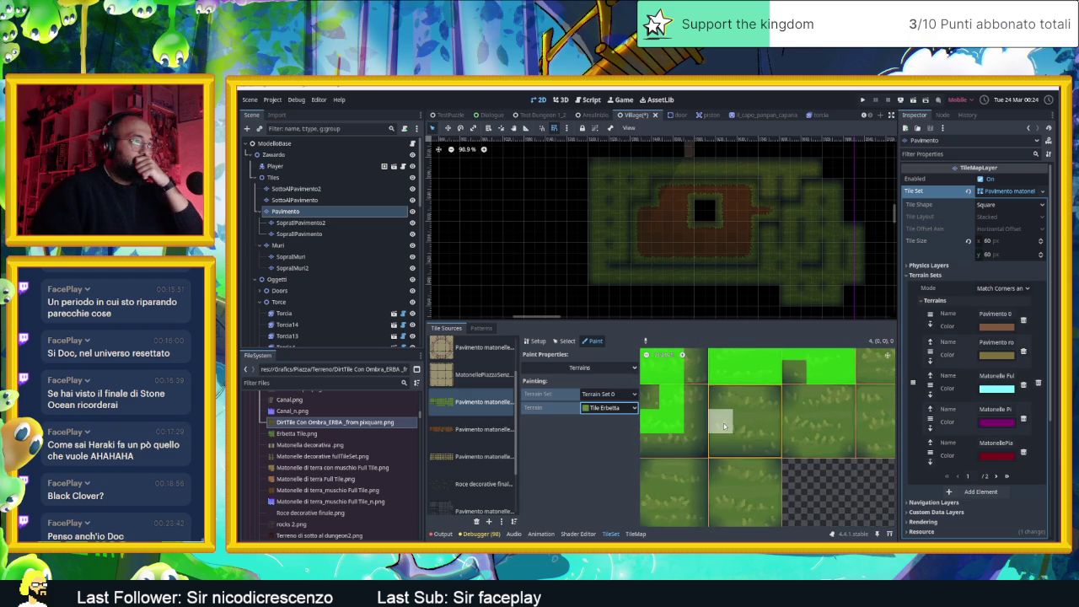
{"action": "scroll", "coordinate": [749, 418], "scroll_direction": "up", "scroll_amount": 3}
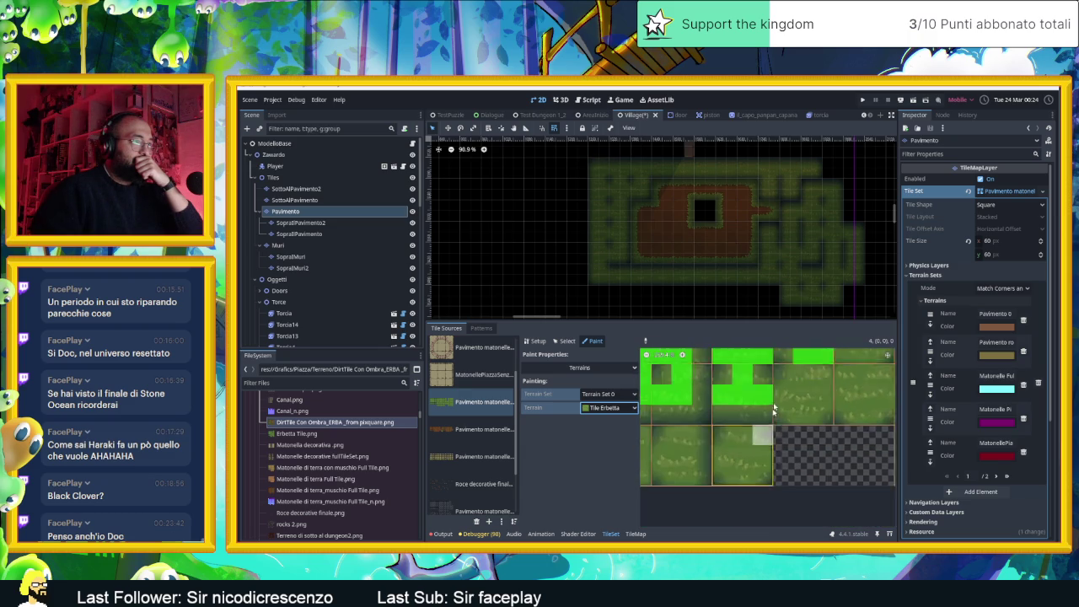
{"action": "scroll", "coordinate": [745, 412], "scroll_direction": "up", "scroll_amount": 3}
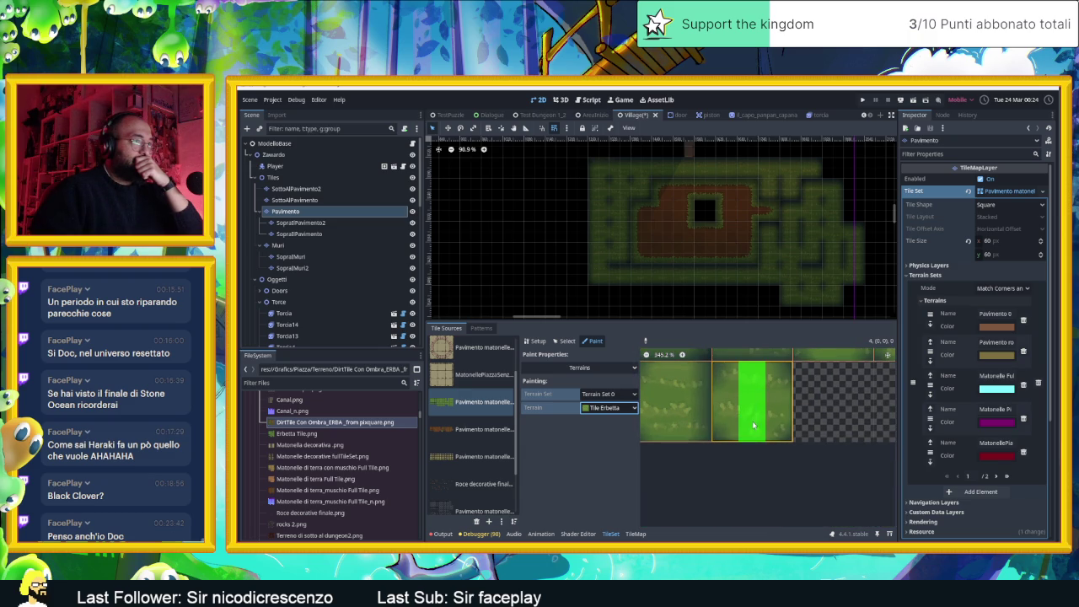
{"action": "scroll", "coordinate": [745, 412], "scroll_direction": "left", "scroll_amount": 3}
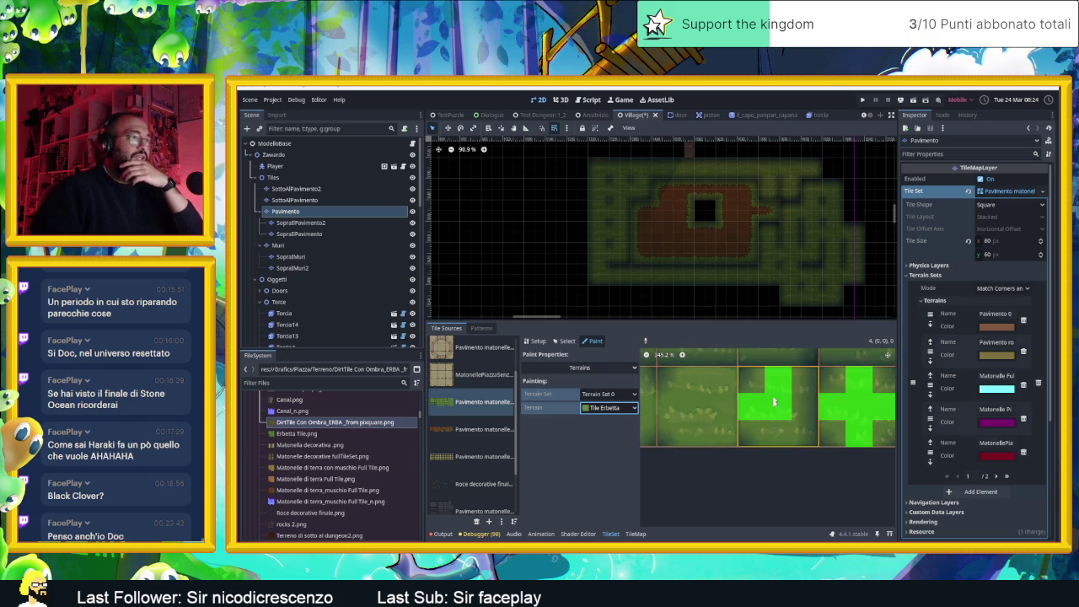
{"action": "scroll", "coordinate": [797, 409], "scroll_direction": "left", "scroll_amount": 3}
{"action": "left_click_drag", "start_coordinate": [793, 392], "coordinate": [790, 422]}
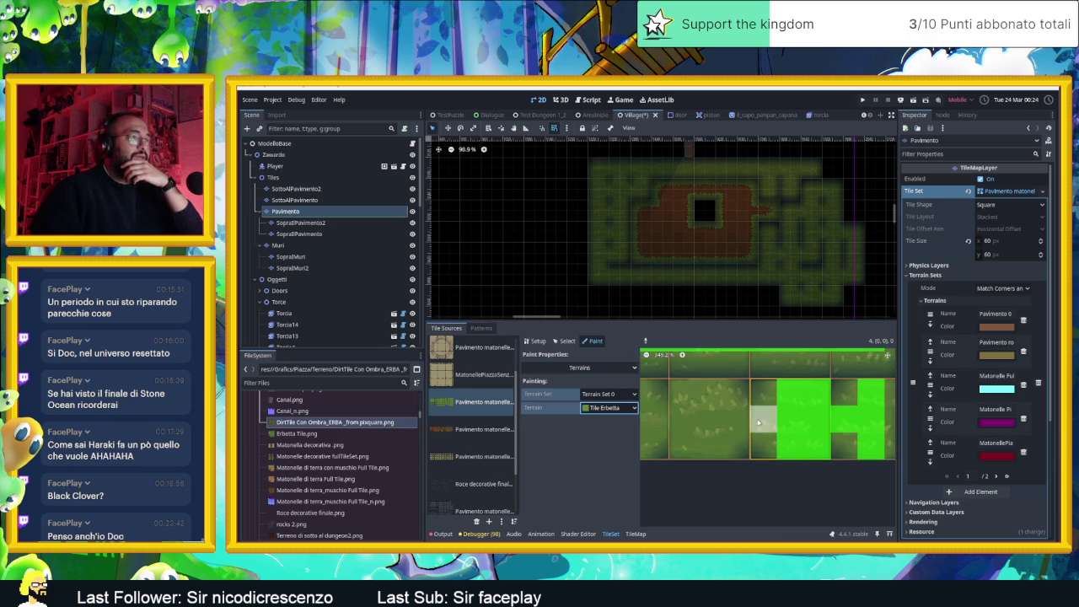
{"action": "scroll", "coordinate": [758, 424], "scroll_direction": "left", "scroll_amount": 3}
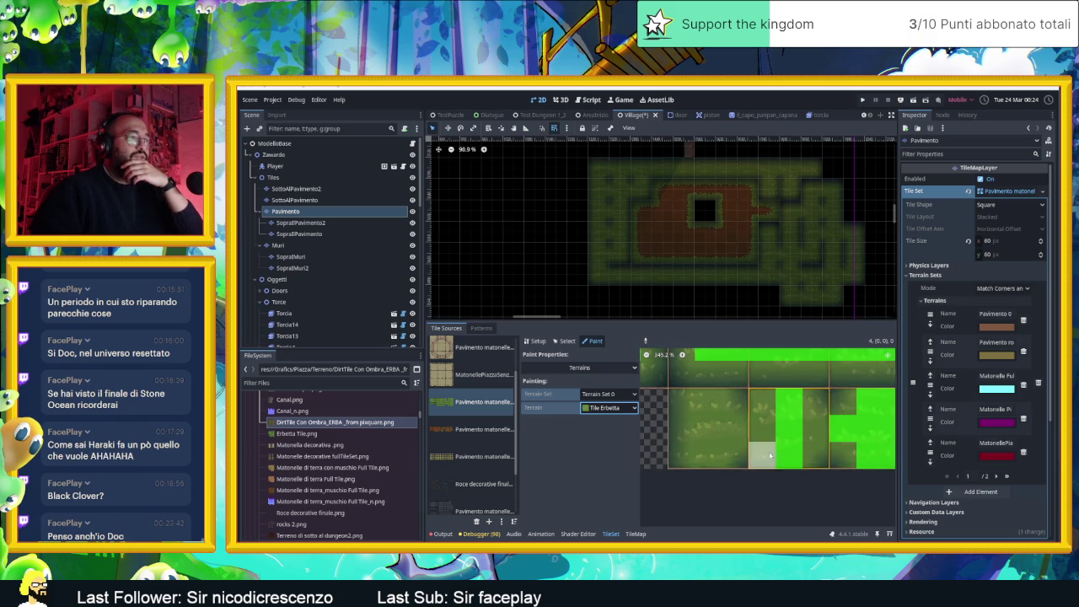
{"action": "left_click_drag", "start_coordinate": [770, 455], "coordinate": [759, 415]}
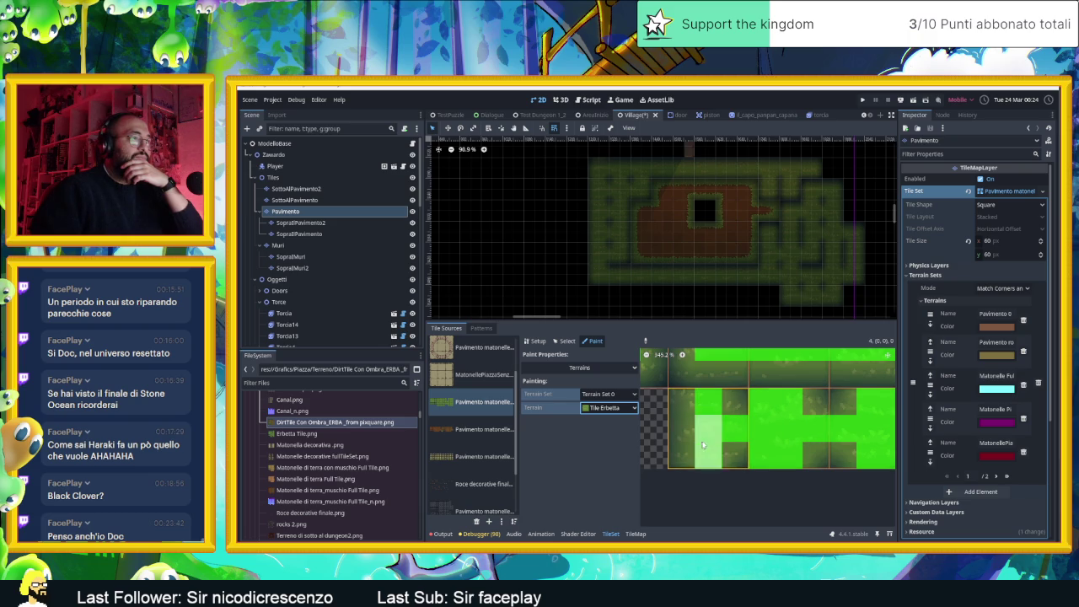
- Assign Tile Erbetta to the remaining terrain bits of the middle tiles
{"action": "scroll", "coordinate": [759, 422], "scroll_direction": "down", "scroll_amount": 3}
{"action": "scroll", "coordinate": [762, 484], "scroll_direction": "up", "scroll_amount": 2}
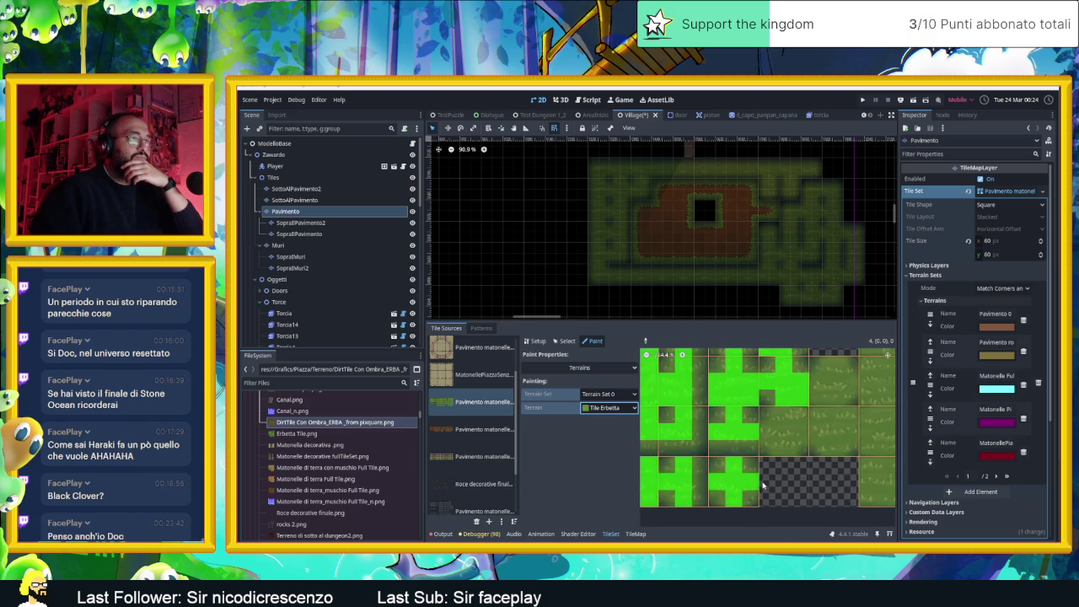
{"action": "scroll", "coordinate": [798, 432], "scroll_direction": "up", "scroll_amount": 1}
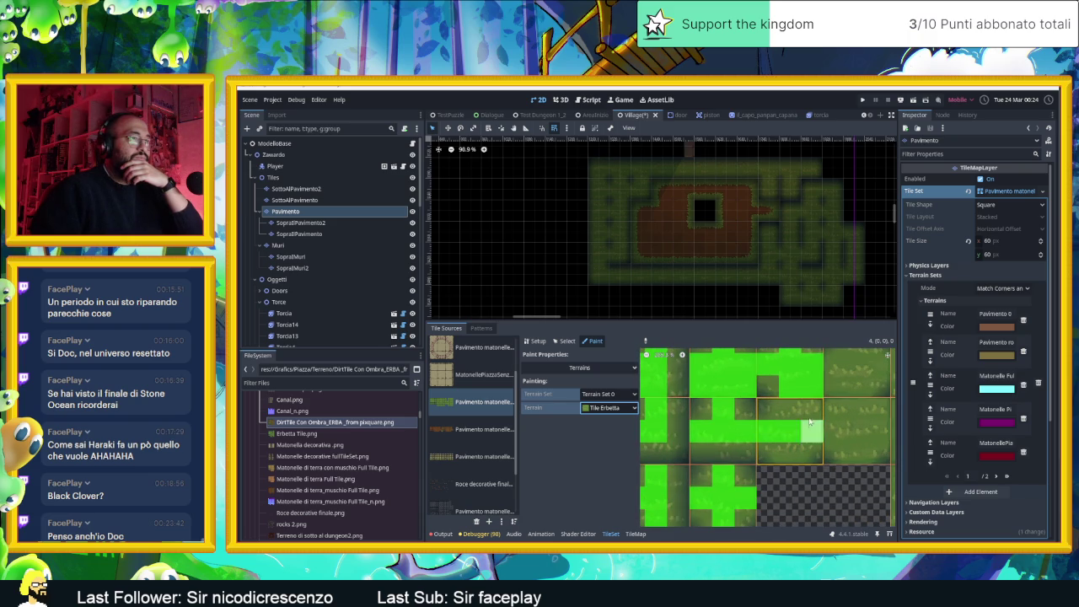
{"action": "mouse_move", "coordinate": [810, 422]}
{"action": "left_mouse_down"}
{"action": "mouse_move", "coordinate": [742, 408]}
{"action": "mouse_move", "coordinate": [772, 418]}
{"action": "mouse_move", "coordinate": [761, 435]}
{"action": "left_mouse_up"}
{"action": "scroll", "coordinate": [796, 452], "scroll_direction": "right", "scroll_amount": 3}
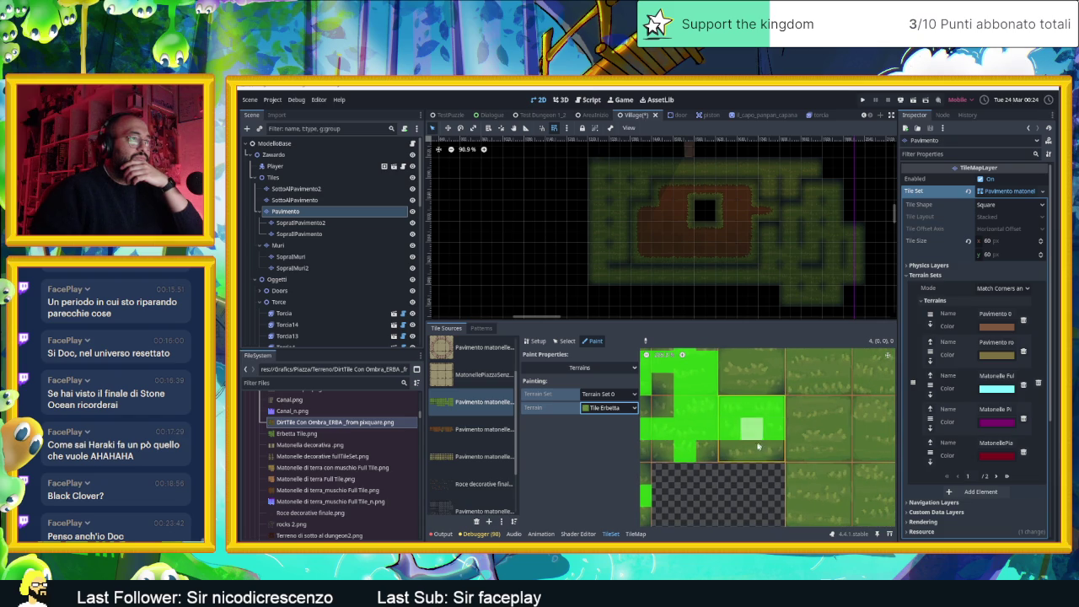
{"action": "scroll", "coordinate": [755, 440], "scroll_direction": "up", "scroll_amount": 3}
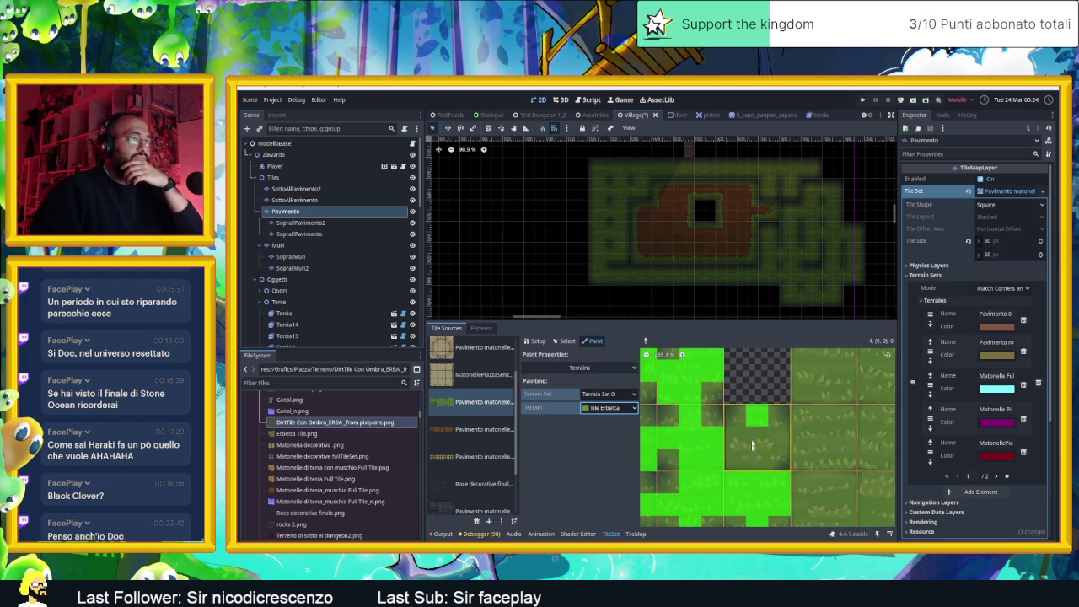
{"action": "mouse_move", "coordinate": [753, 445]}
{"action": "left_mouse_down"}
{"action": "mouse_move", "coordinate": [757, 460]}
{"action": "mouse_move", "coordinate": [733, 447]}
{"action": "left_mouse_up"}
{"action": "scroll", "coordinate": [770, 444], "scroll_direction": "down", "scroll_amount": 4}
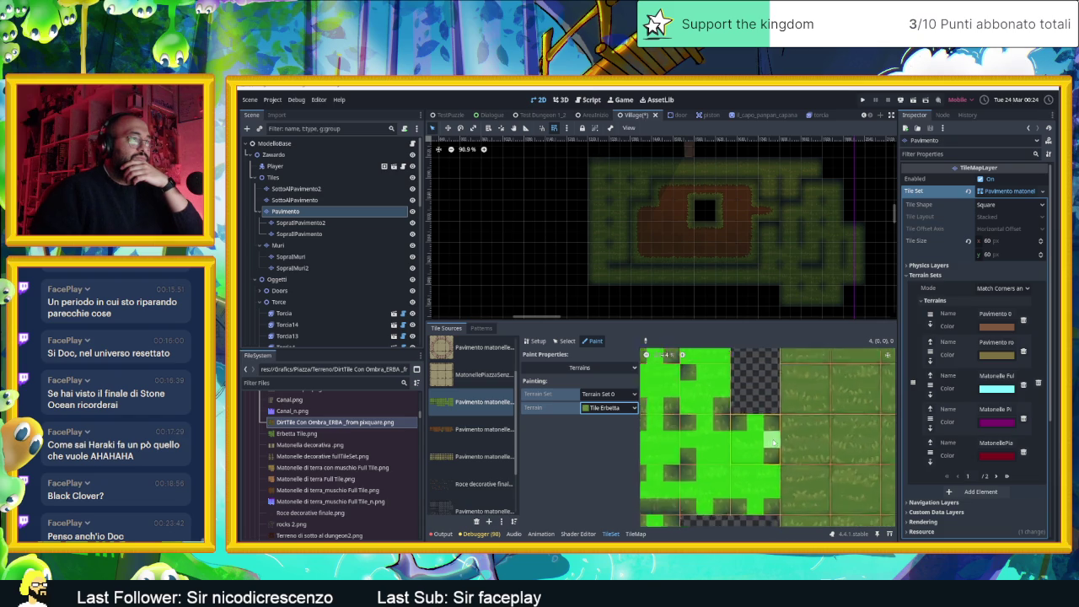
- Mark the right-hand atlas tiles' top, right and vertical-strip bits with Tile Erbetta
{"action": "scroll", "coordinate": [757, 397], "scroll_direction": "down", "scroll_amount": 1}
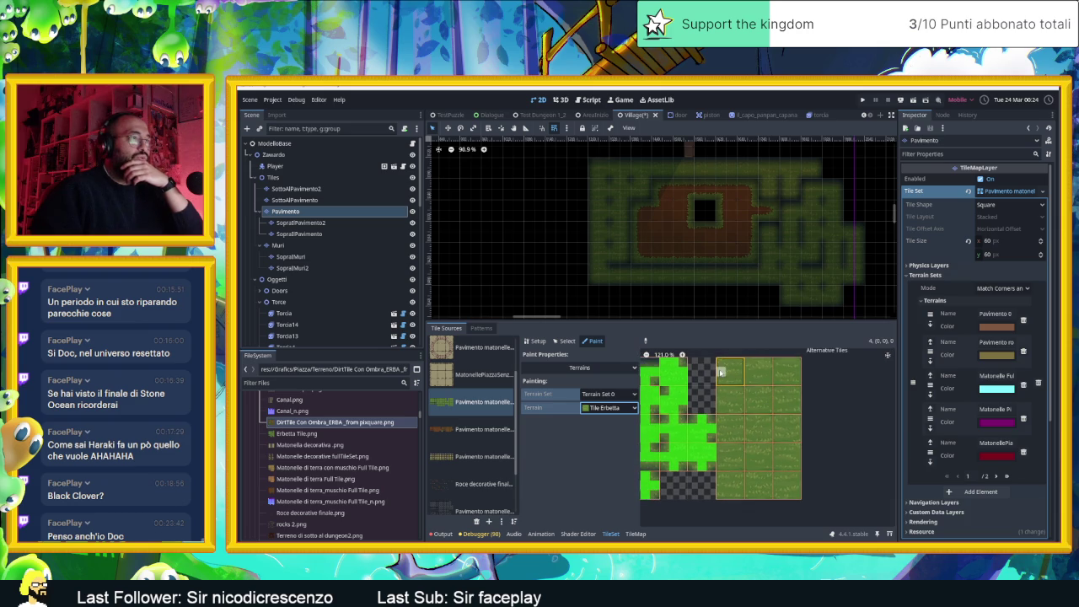
{"action": "mouse_move", "coordinate": [723, 368]}
{"action": "left_mouse_down"}
{"action": "mouse_move", "coordinate": [797, 373]}
{"action": "mouse_move", "coordinate": [792, 489]}
{"action": "mouse_move", "coordinate": [791, 432]}
{"action": "mouse_move", "coordinate": [782, 497]}
{"action": "left_mouse_up"}
{"action": "mouse_move", "coordinate": [782, 371]}
{"action": "left_mouse_down"}
{"action": "mouse_move", "coordinate": [783, 500]}
{"action": "mouse_move", "coordinate": [767, 364]}
{"action": "mouse_move", "coordinate": [767, 497]}
{"action": "mouse_move", "coordinate": [769, 379]}
{"action": "mouse_move", "coordinate": [758, 485]}
{"action": "mouse_move", "coordinate": [767, 457]}
{"action": "mouse_move", "coordinate": [737, 377]}
{"action": "mouse_move", "coordinate": [726, 455]}
{"action": "left_mouse_up"}
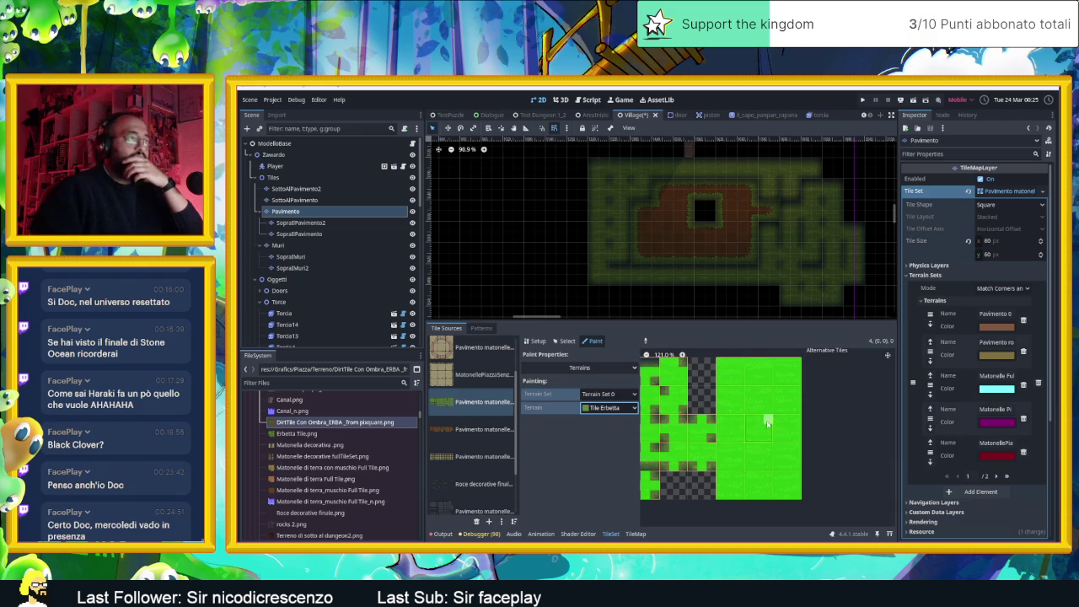
- Zoom out to check the atlas and save the Village scene
{"action": "scroll", "coordinate": [763, 425], "scroll_direction": "down", "scroll_amount": 2}
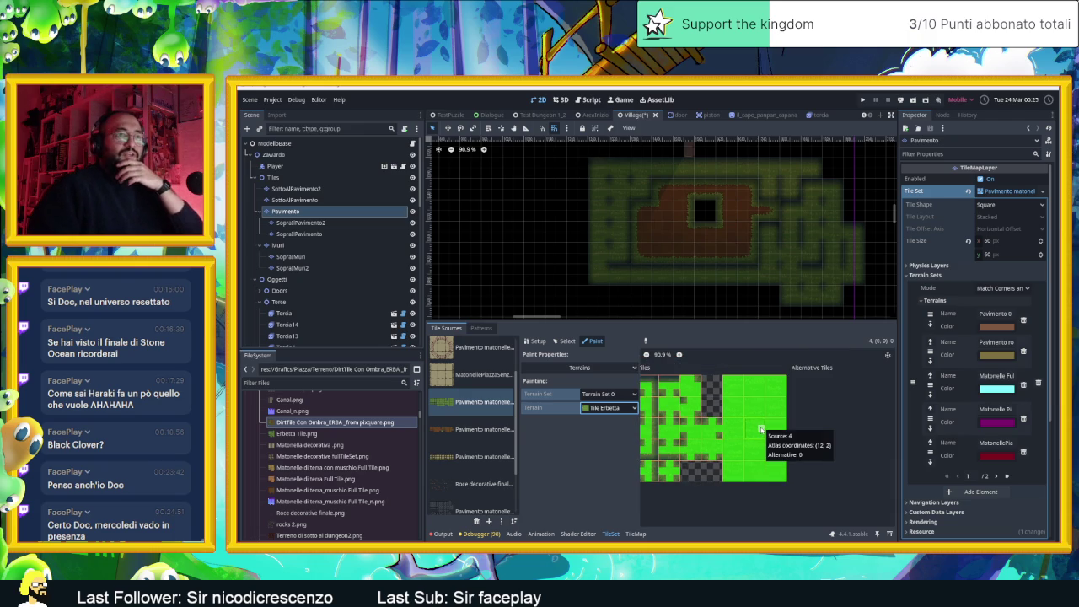
{"action": "scroll", "coordinate": [762, 428], "scroll_direction": "down", "scroll_amount": 2}
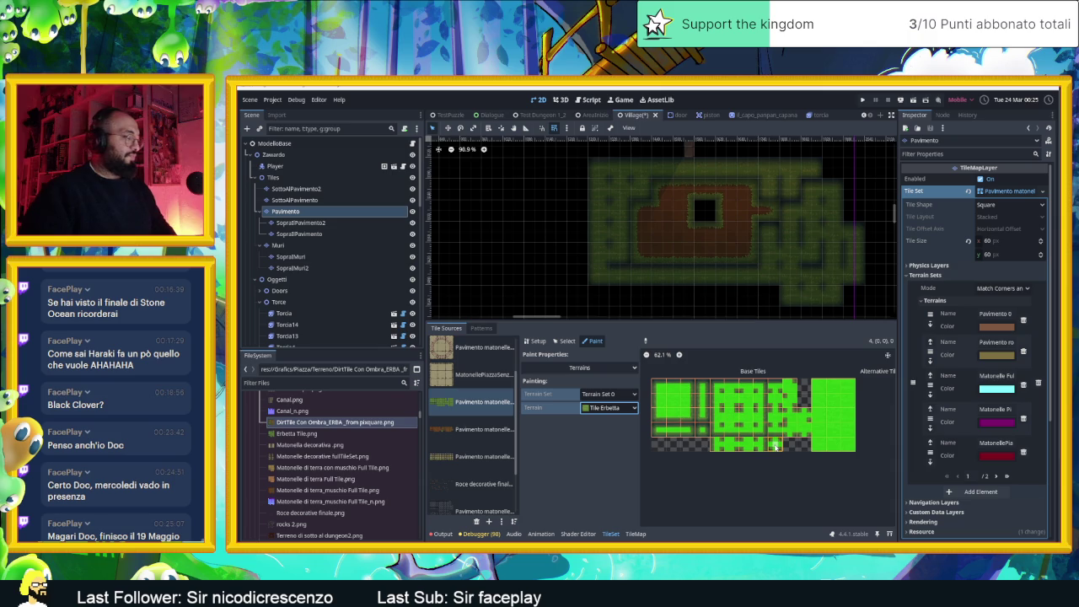
{"action": "key", "text": "ctrl+s"}
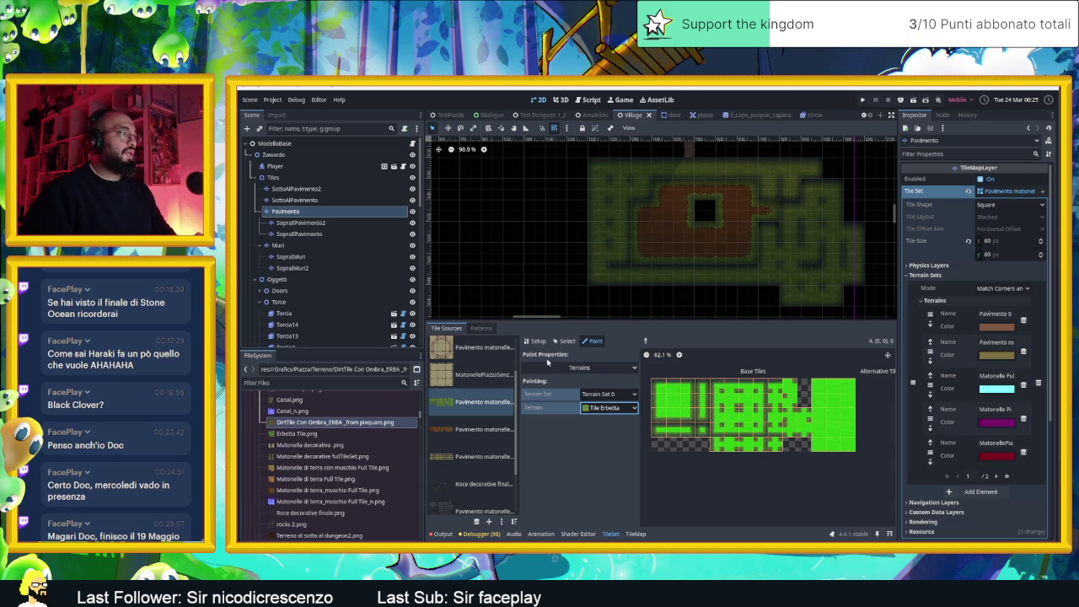
- Pick the Tile Erbetta terrain in the TileMap Terrains tab and paint a grass tile
{"action": "left_click", "coordinate": [637, 535]}
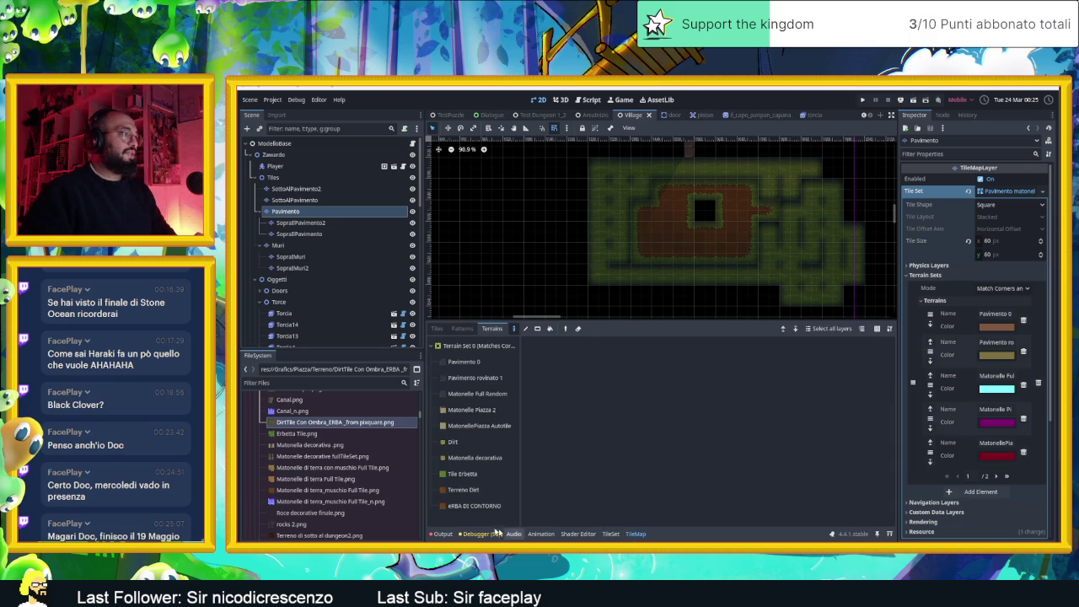
{"action": "left_click", "coordinate": [455, 474]}
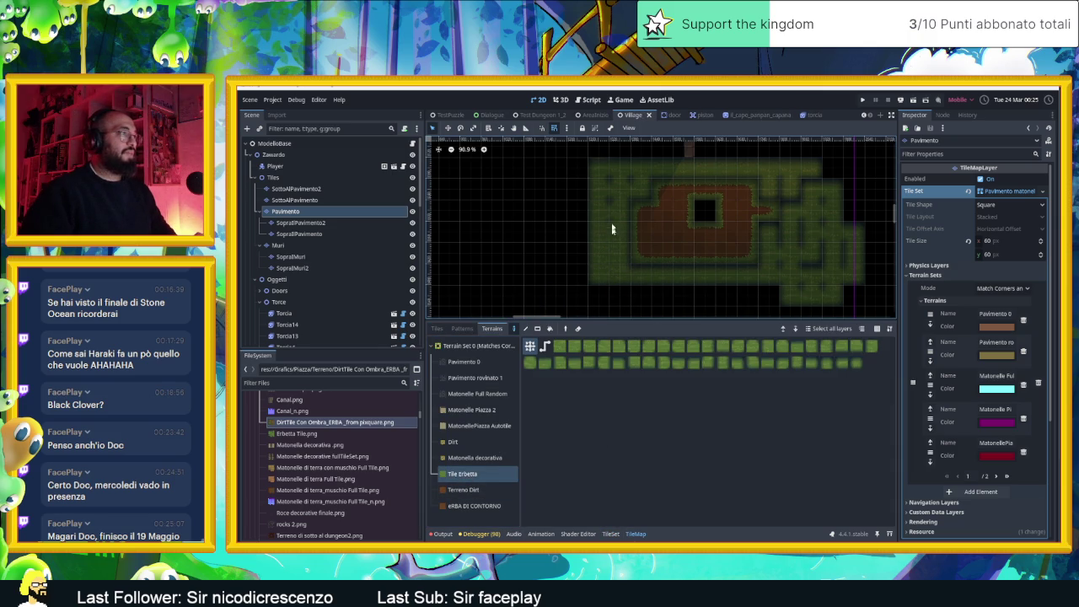
{"action": "left_click", "coordinate": [616, 171]}
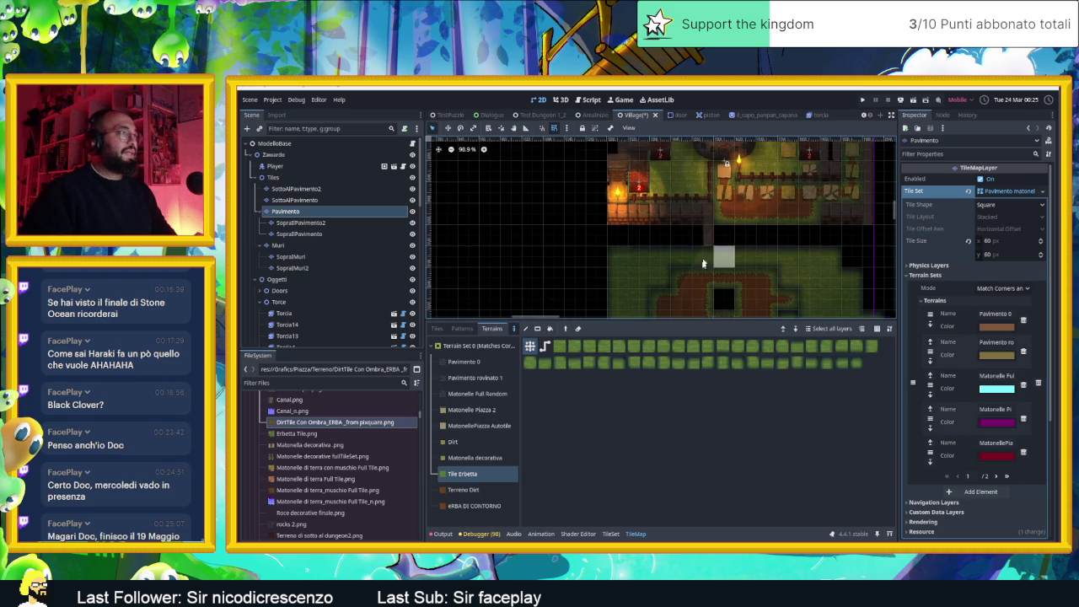
- Erase the grass tiles below the village, then the leftover small grass strip
{"action": "scroll", "coordinate": [810, 197], "scroll_direction": "up", "scroll_amount": 3}
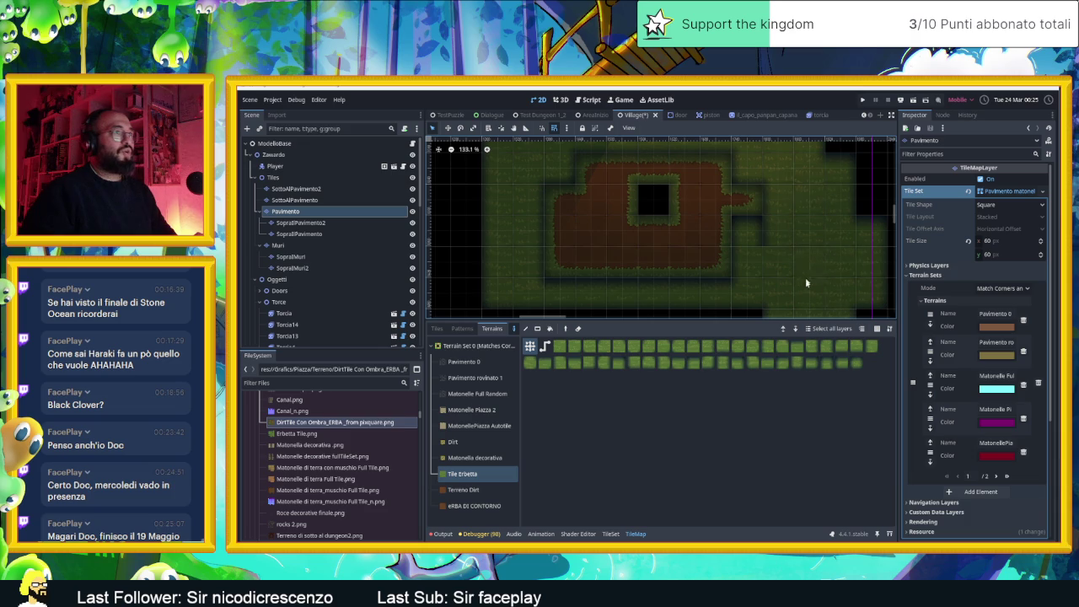
{"action": "scroll", "coordinate": [790, 248], "scroll_direction": "up", "scroll_amount": 5}
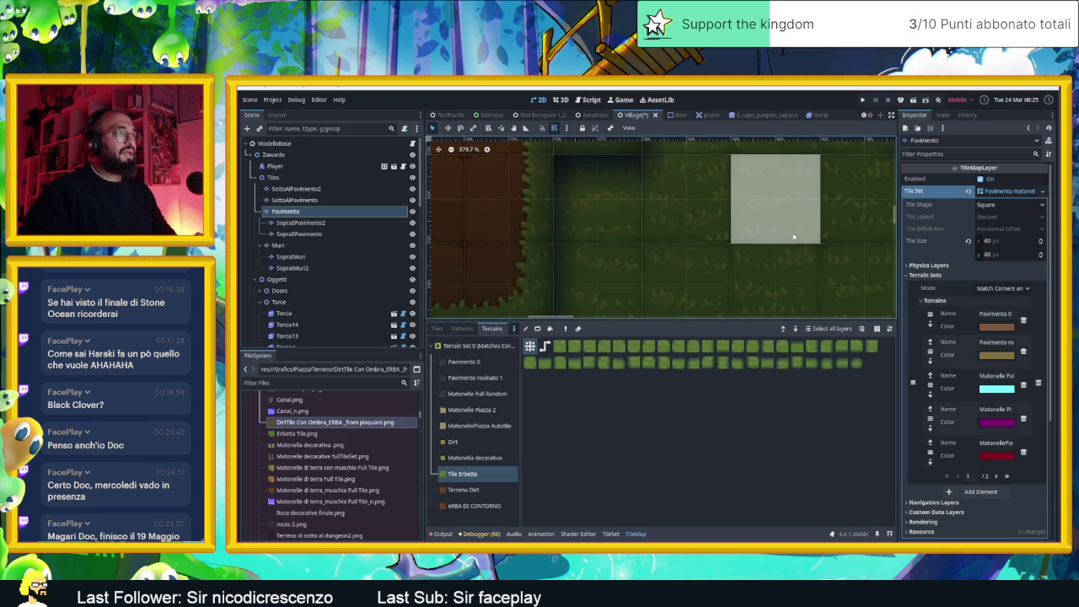
{"action": "scroll", "coordinate": [781, 246], "scroll_direction": "down", "scroll_amount": 2}
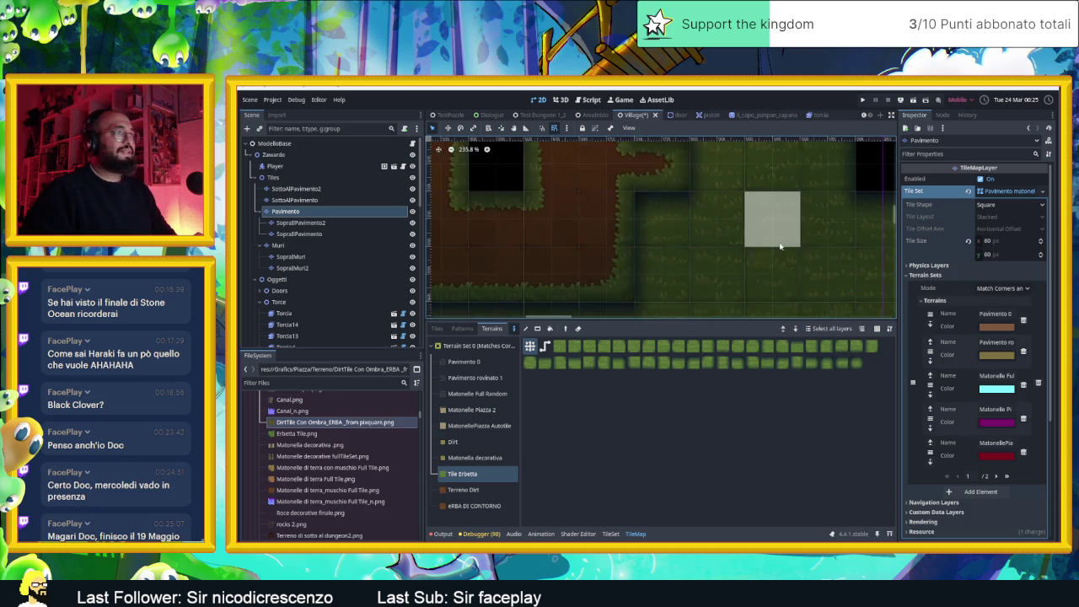
{"action": "scroll", "coordinate": [780, 246], "scroll_direction": "down", "scroll_amount": 4}
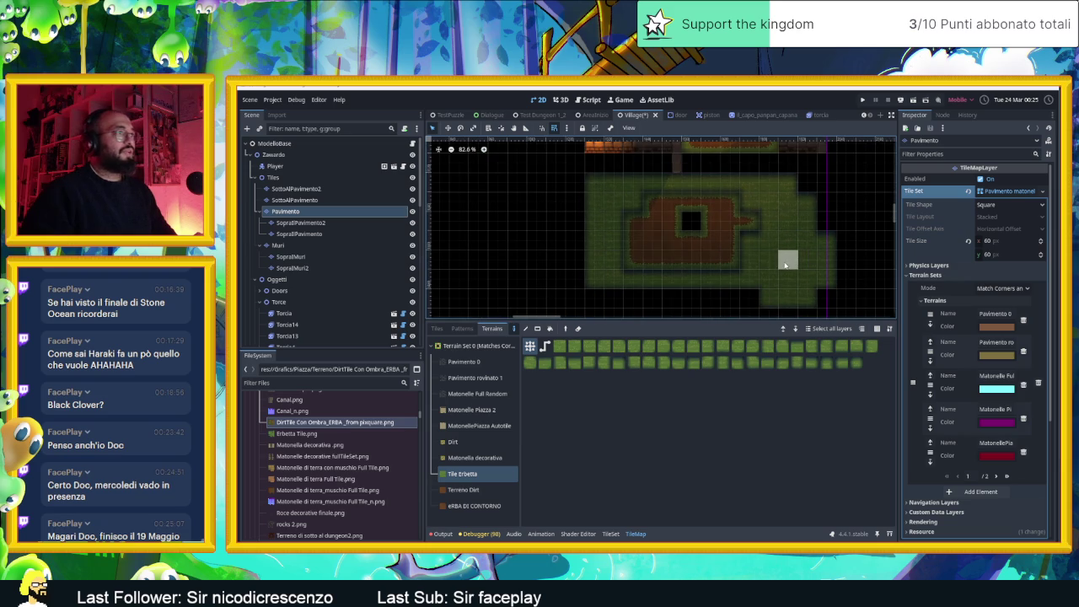
{"action": "scroll", "coordinate": [782, 261], "scroll_direction": "up", "scroll_amount": 4}
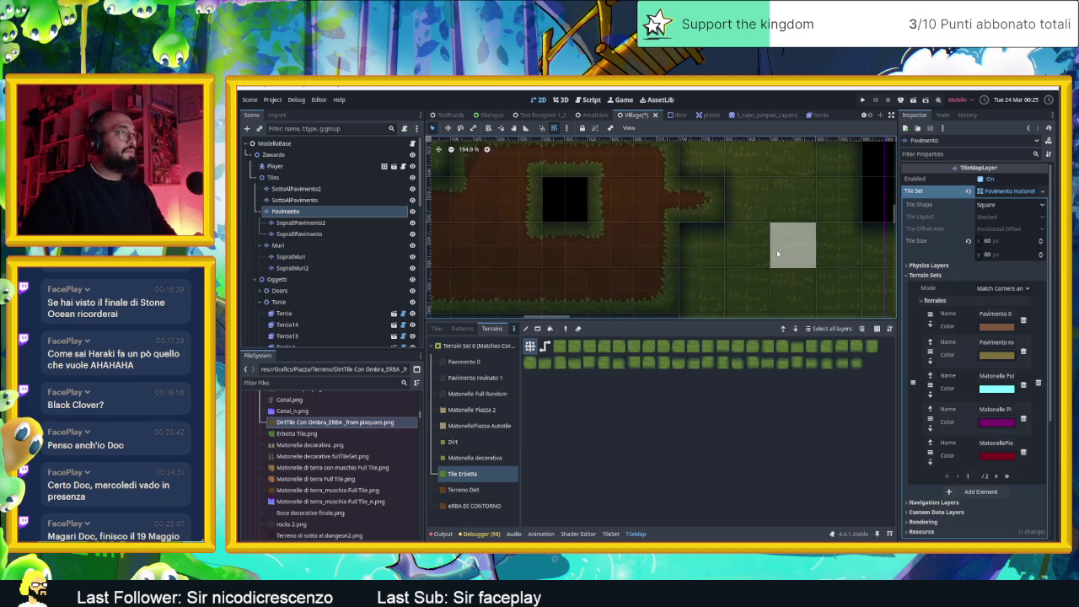
{"action": "scroll", "coordinate": [777, 254], "scroll_direction": "down", "scroll_amount": 2}
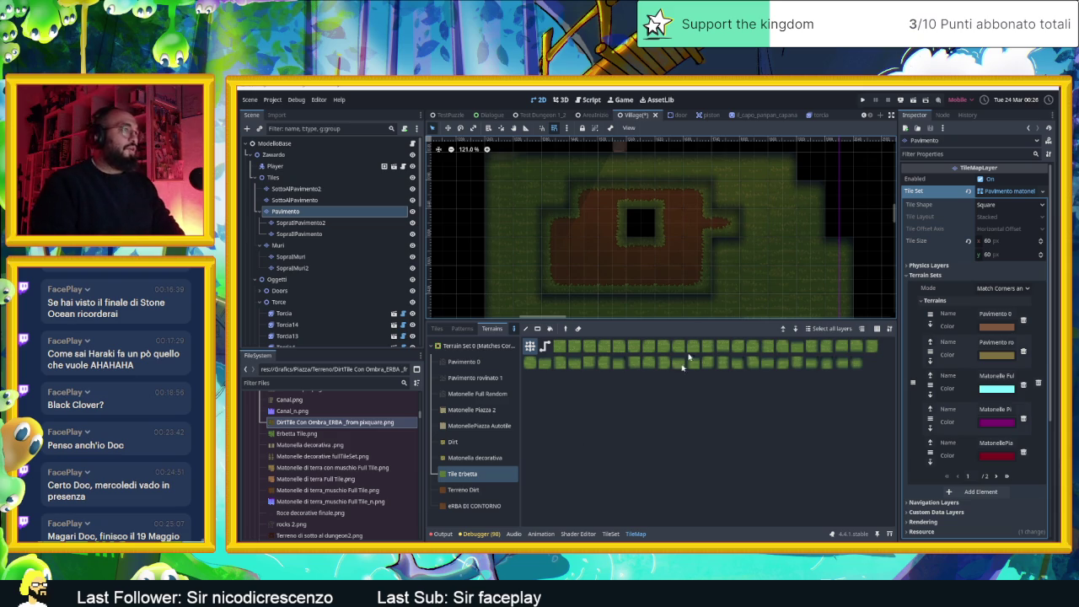
{"action": "scroll", "coordinate": [729, 265], "scroll_direction": "down", "scroll_amount": 5}
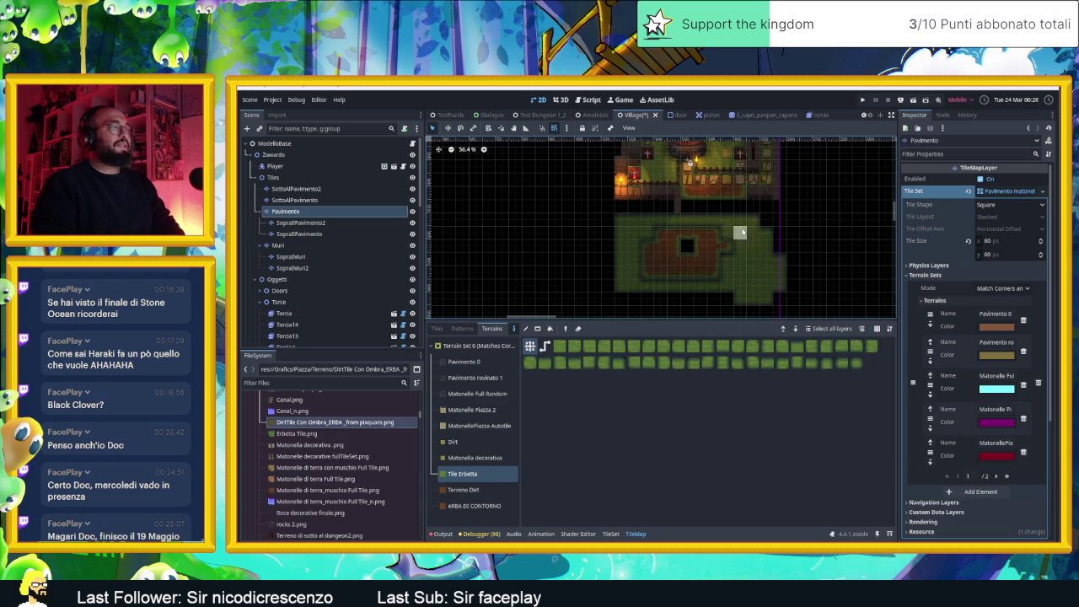
{"action": "mouse_move", "coordinate": [805, 286]}
{"action": "left_mouse_down"}
{"action": "mouse_move", "coordinate": [640, 271]}
{"action": "mouse_move", "coordinate": [812, 255]}
{"action": "mouse_move", "coordinate": [609, 245]}
{"action": "mouse_move", "coordinate": [736, 228]}
{"action": "mouse_move", "coordinate": [592, 228]}
{"action": "left_mouse_up"}
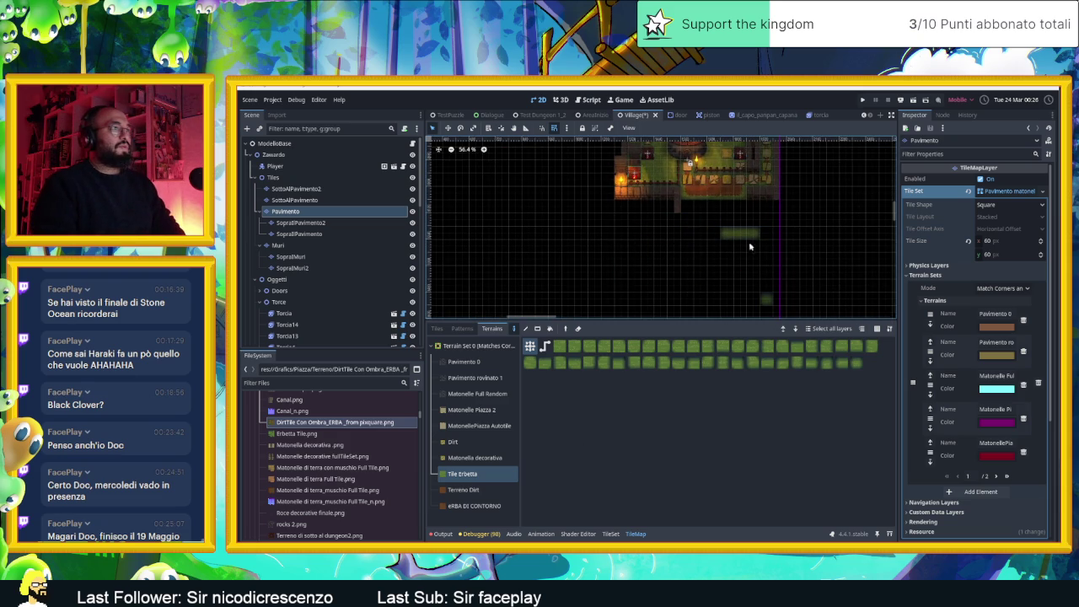
{"action": "left_click_drag", "start_coordinate": [749, 246], "coordinate": [712, 249]}
{"action": "scroll", "coordinate": [700, 219], "scroll_direction": "up", "scroll_amount": 3}
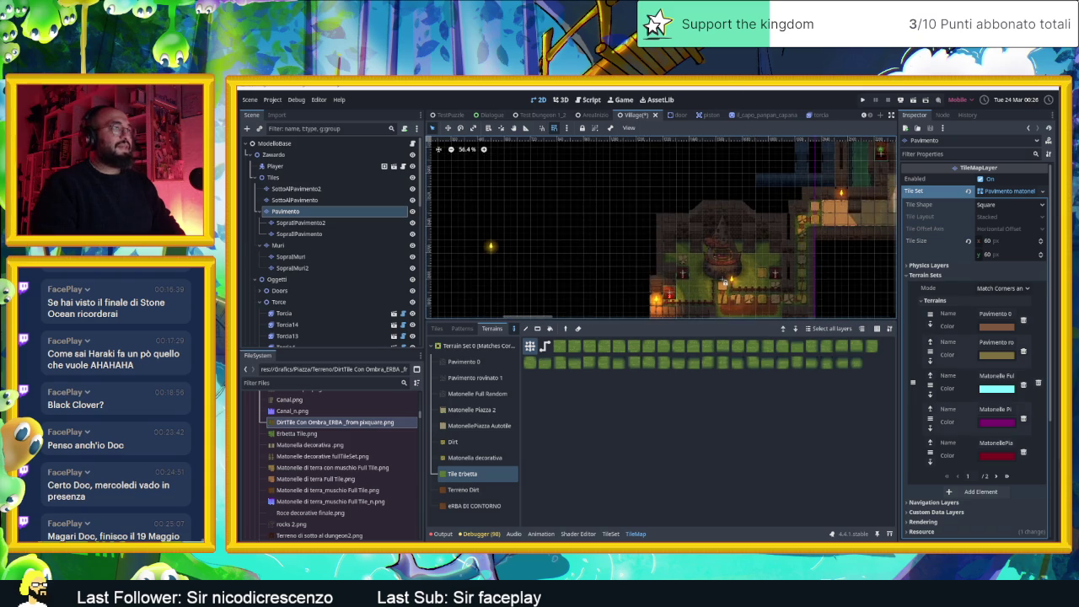
{"action": "scroll", "coordinate": [715, 284], "scroll_direction": "up", "scroll_amount": 5}
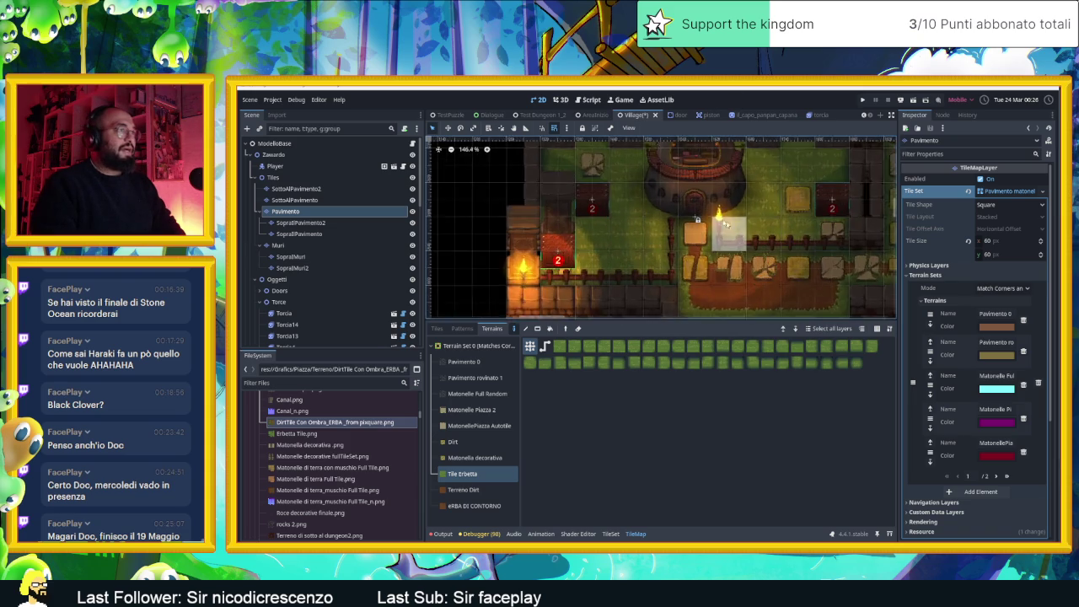
{"action": "left_click", "coordinate": [460, 490]}
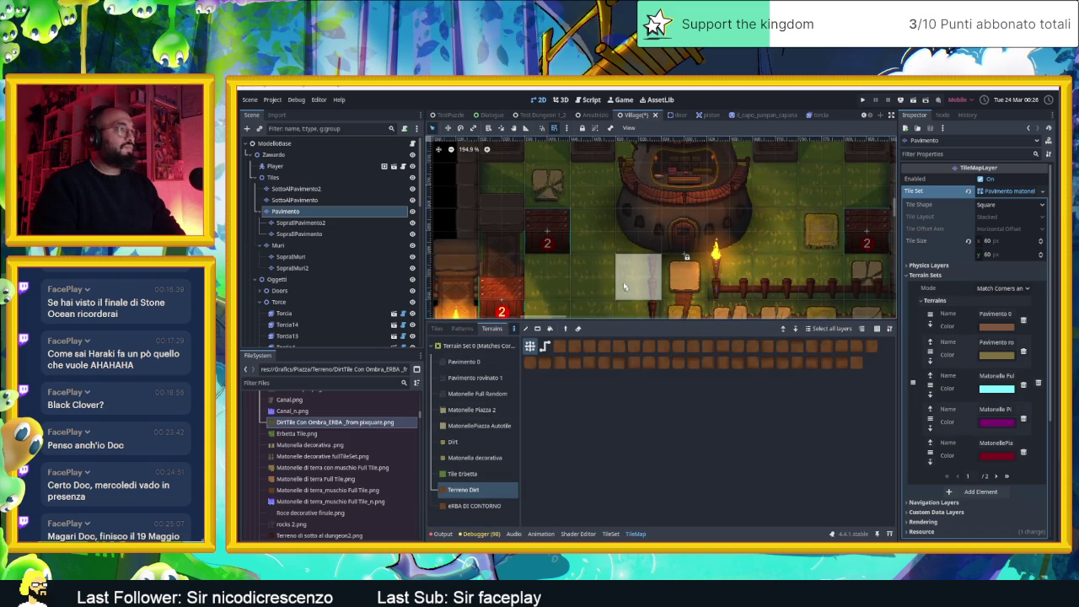
{"action": "left_click", "coordinate": [472, 506]}
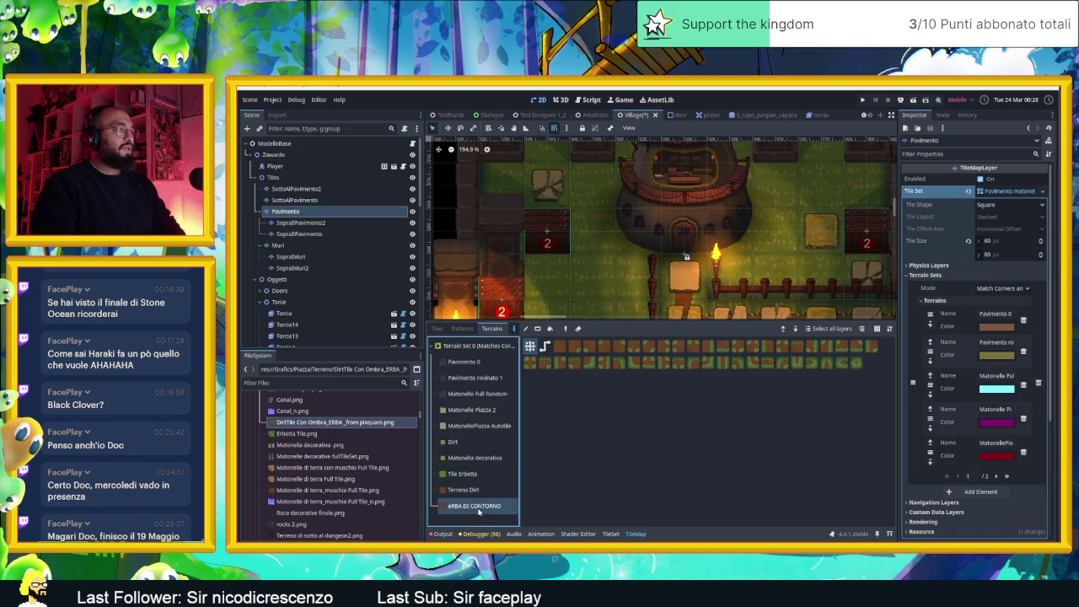
{"action": "left_click", "coordinate": [613, 228]}
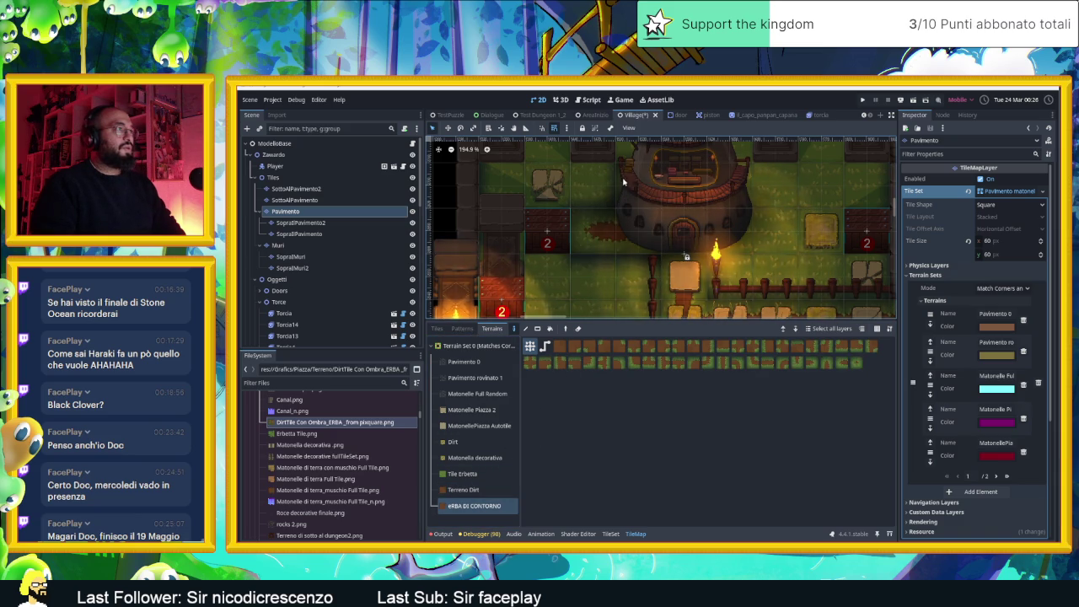
{"action": "mouse_move", "coordinate": [633, 248]}
{"action": "left_mouse_down"}
{"action": "mouse_move", "coordinate": [651, 265]}
{"action": "mouse_move", "coordinate": [703, 264]}
{"action": "left_mouse_up"}
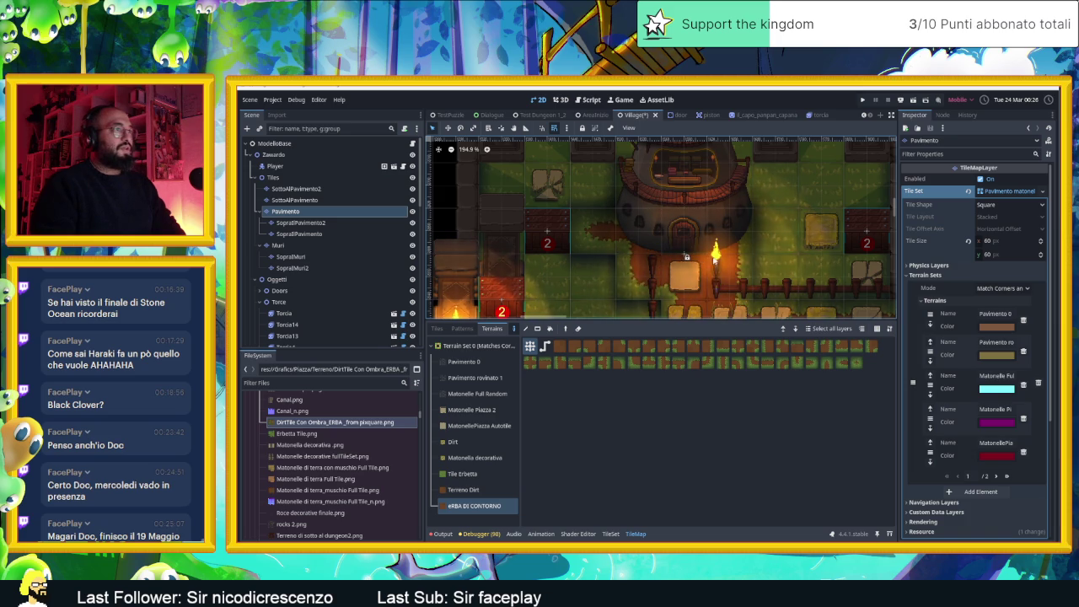
{"action": "mouse_move", "coordinate": [754, 224]}
{"action": "left_mouse_down"}
{"action": "mouse_move", "coordinate": [742, 236]}
{"action": "mouse_move", "coordinate": [724, 227]}
{"action": "mouse_move", "coordinate": [750, 177]}
{"action": "mouse_move", "coordinate": [730, 194]}
{"action": "left_mouse_up"}
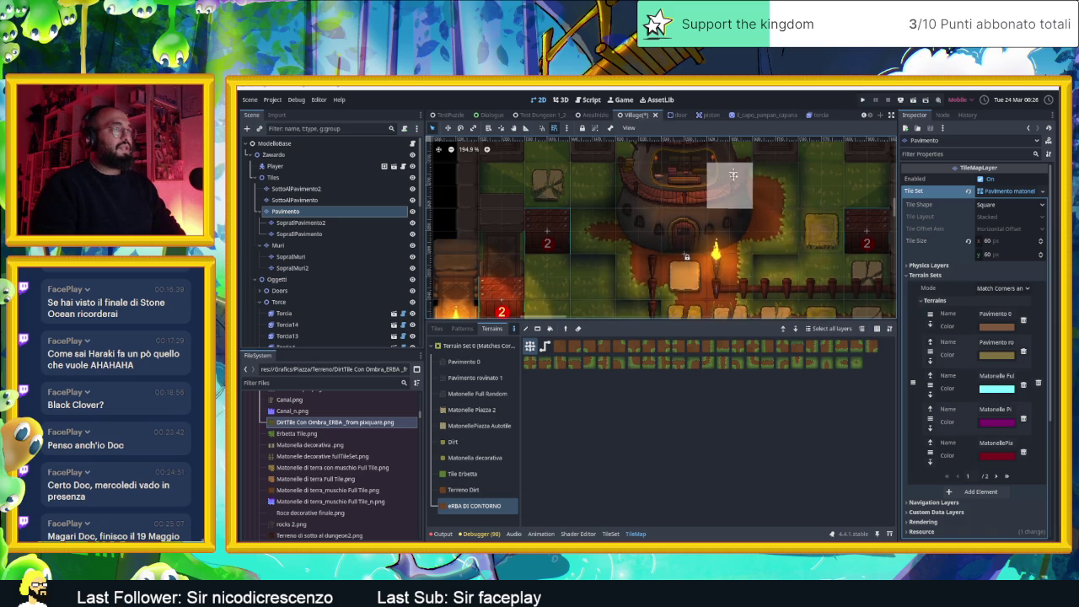
{"action": "scroll", "coordinate": [724, 185], "scroll_direction": "up", "scroll_amount": 2}
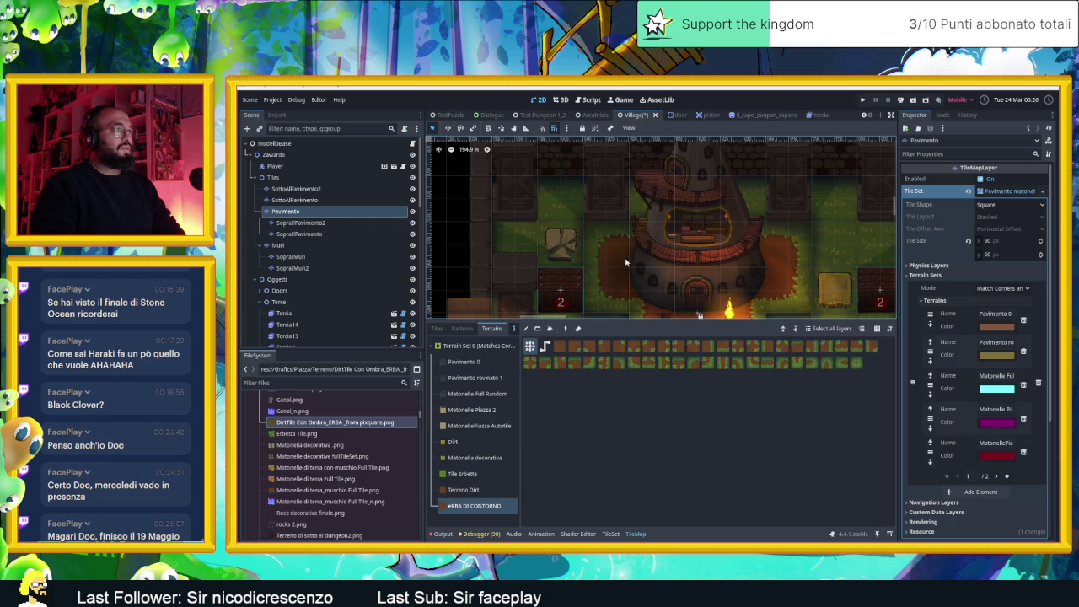
{"action": "scroll", "coordinate": [711, 200], "scroll_direction": "down", "scroll_amount": 4}
{"action": "scroll", "coordinate": [710, 200], "scroll_direction": "down", "scroll_amount": 2}
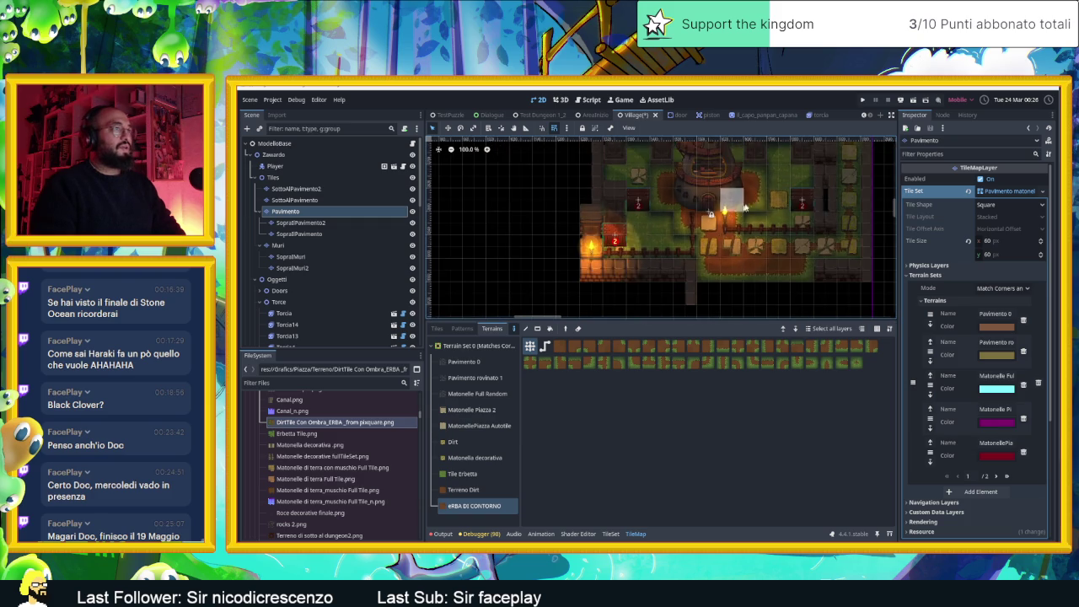
{"action": "scroll", "coordinate": [713, 248], "scroll_direction": "up", "scroll_amount": 6}
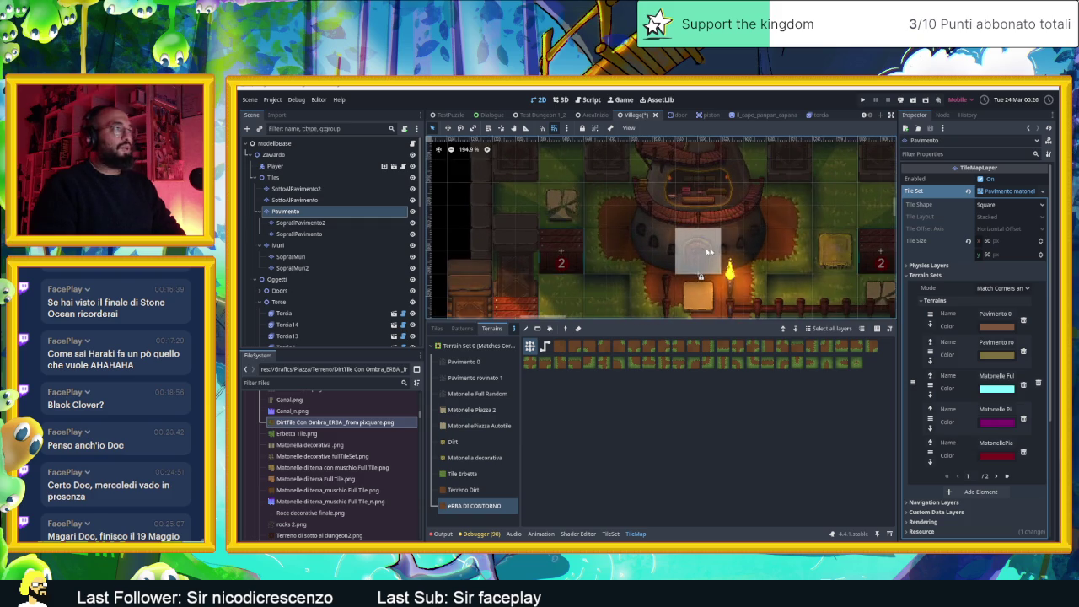
{"action": "scroll", "coordinate": [670, 229], "scroll_direction": "down", "scroll_amount": 3}
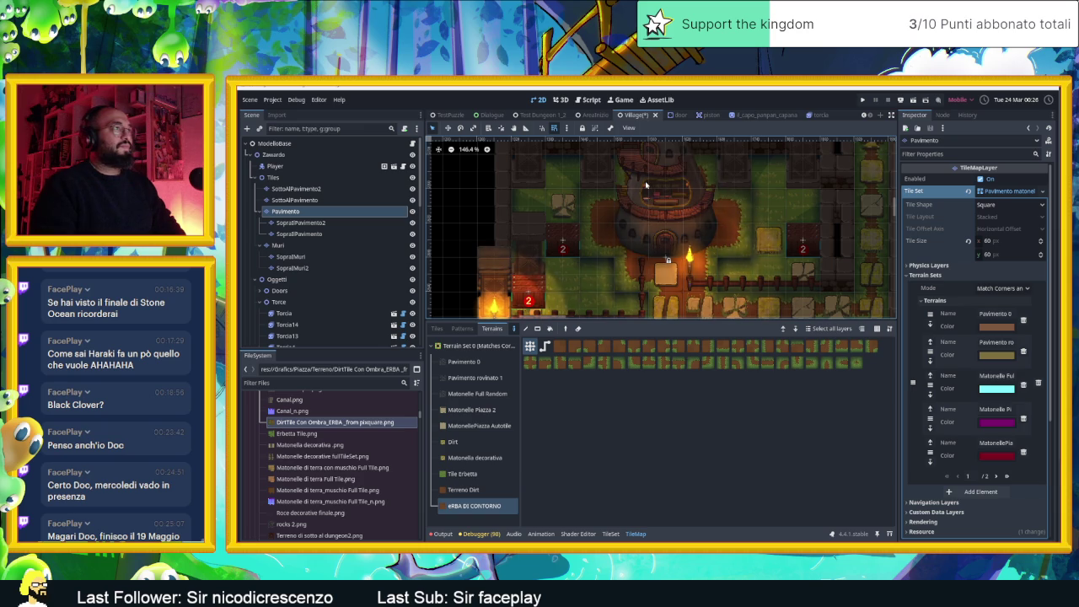
{"action": "scroll", "coordinate": [647, 260], "scroll_direction": "down", "scroll_amount": 2}
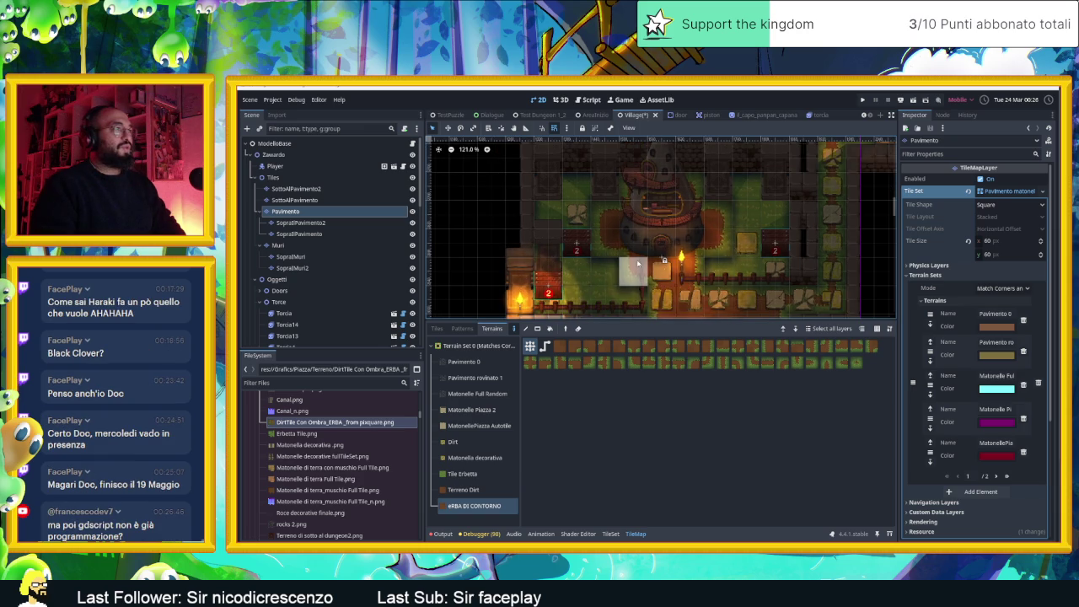
{"action": "scroll", "coordinate": [624, 252], "scroll_direction": "up", "scroll_amount": 2}
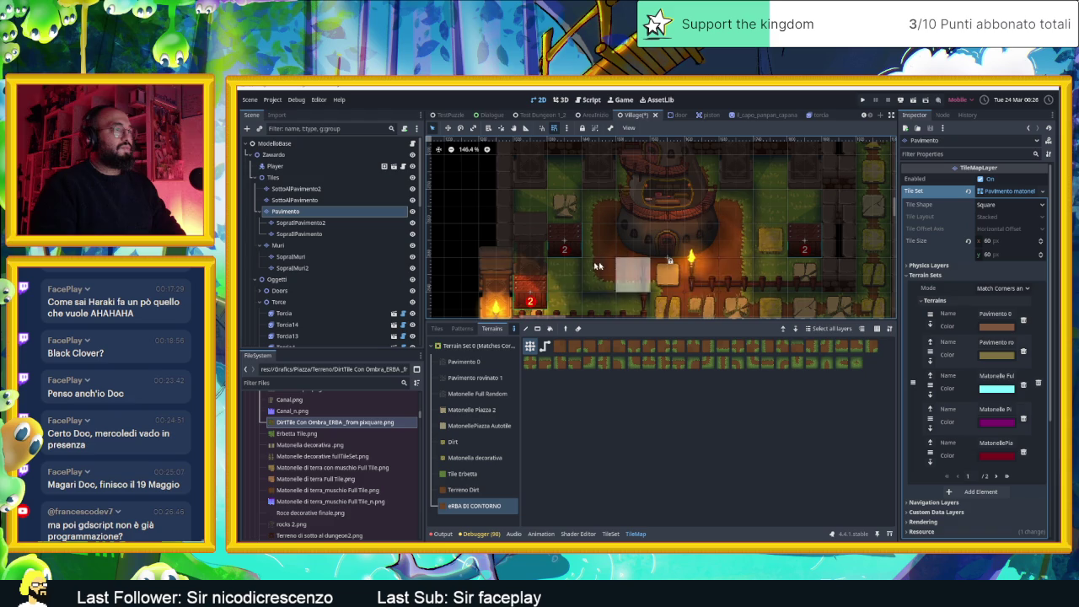
{"action": "scroll", "coordinate": [636, 231], "scroll_direction": "down", "scroll_amount": 2}
{"action": "scroll", "coordinate": [636, 231], "scroll_direction": "down", "scroll_amount": 1}
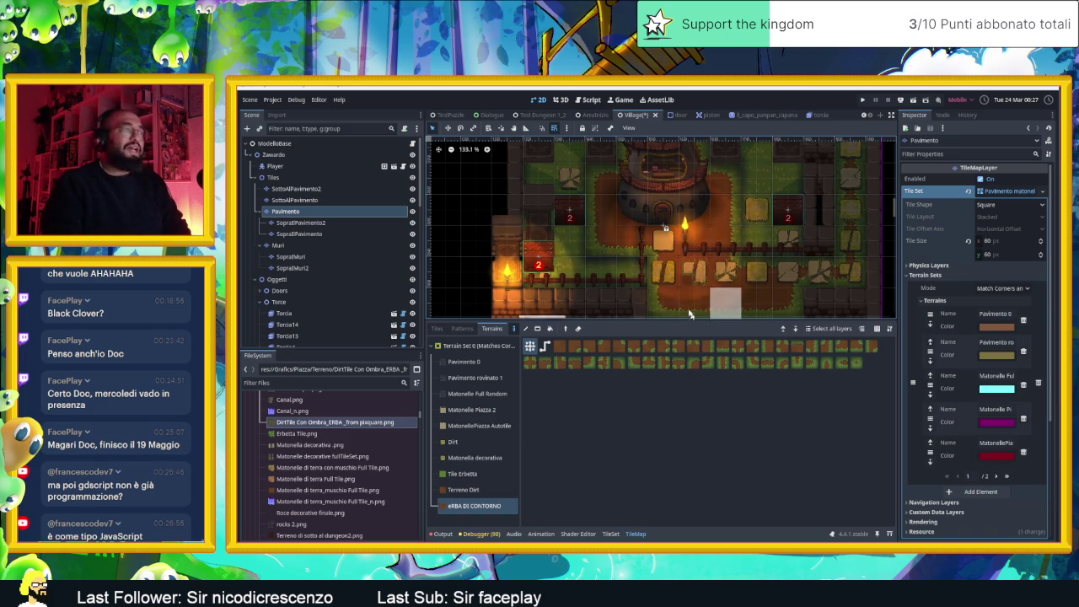
- Erase and refill tiles beside the house, then erase the tile next to the empty cell
{"action": "left_click_drag", "start_coordinate": [628, 217], "coordinate": [660, 258]}
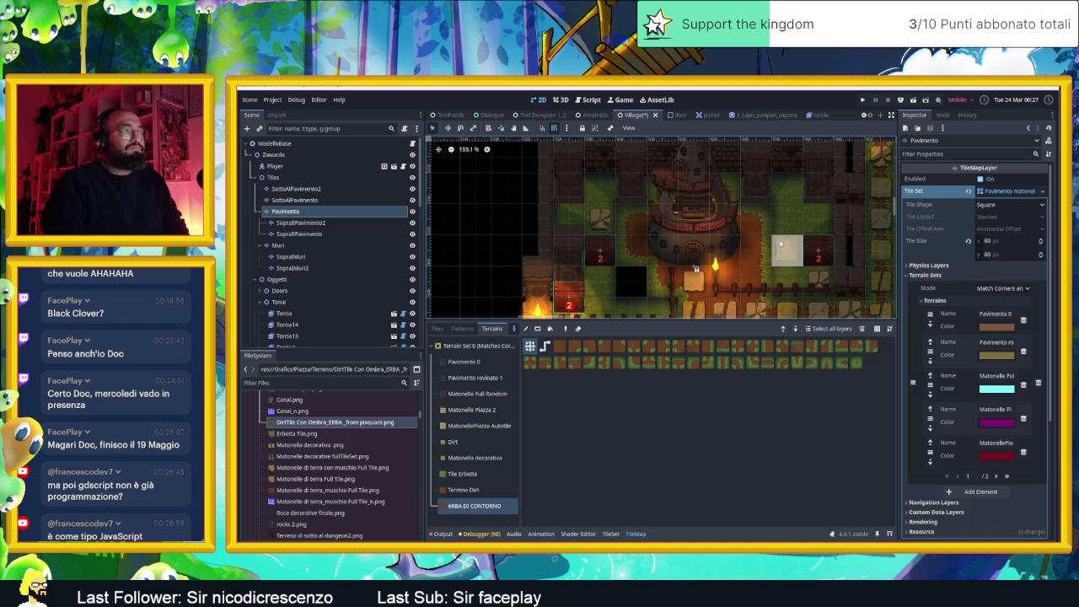
{"action": "right_click", "coordinate": [631, 251]}
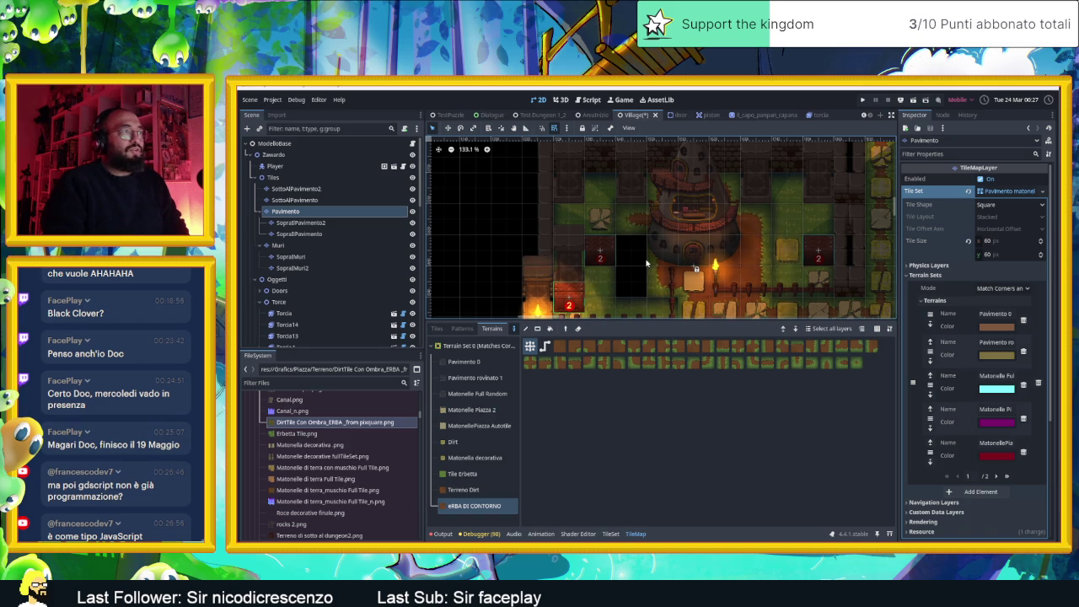
{"action": "left_click", "coordinate": [631, 251]}
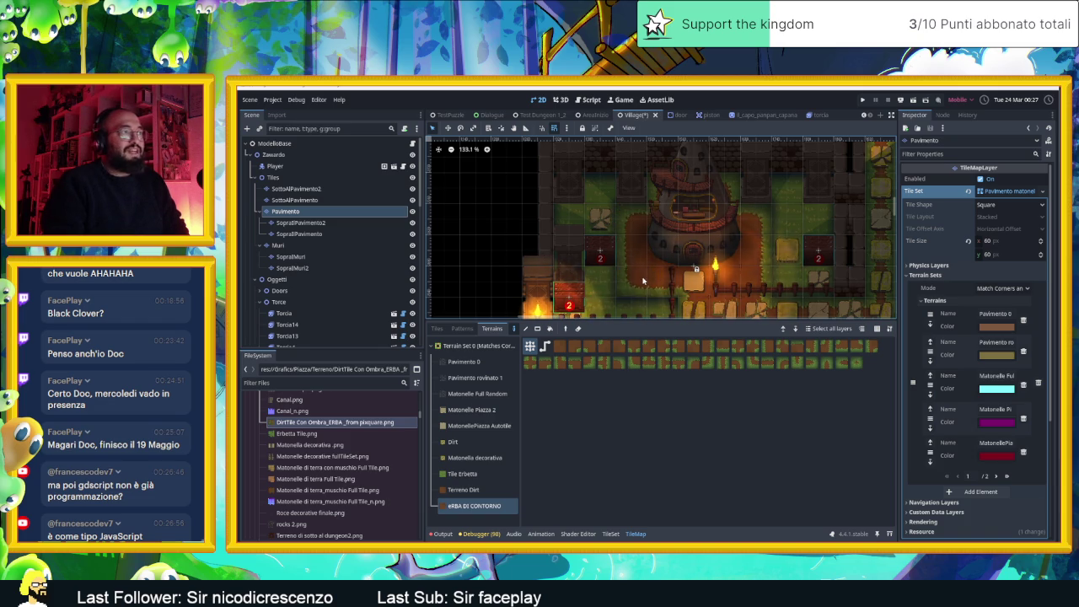
{"action": "scroll", "coordinate": [777, 274], "scroll_direction": "up", "scroll_amount": 1}
{"action": "scroll", "coordinate": [777, 274], "scroll_direction": "up", "scroll_amount": 1}
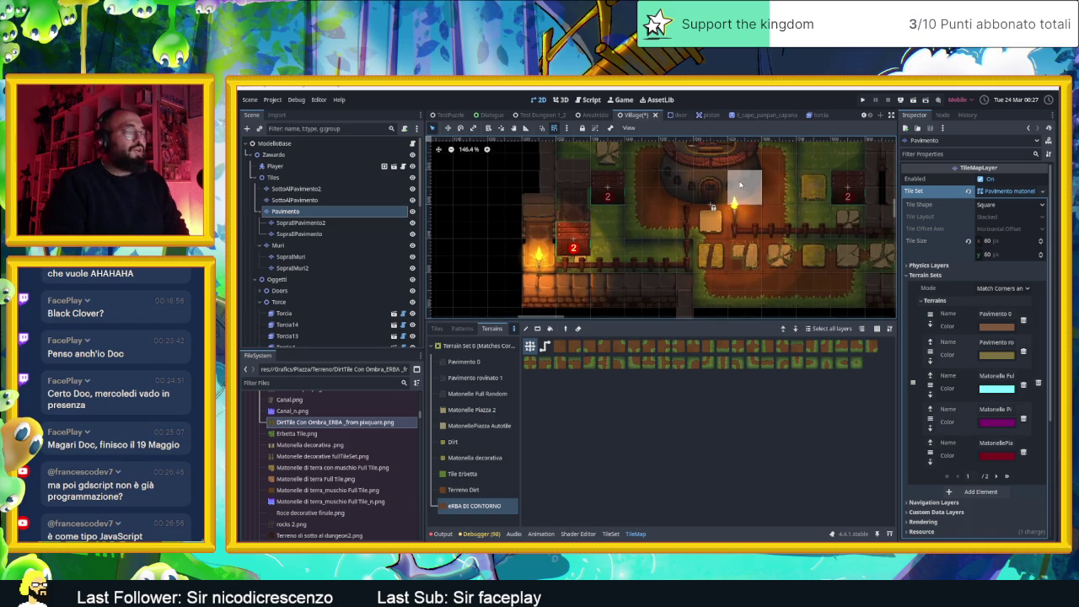
{"action": "scroll", "coordinate": [773, 263], "scroll_direction": "left", "scroll_amount": 2}
{"action": "scroll", "coordinate": [714, 278], "scroll_direction": "up", "scroll_amount": 1}
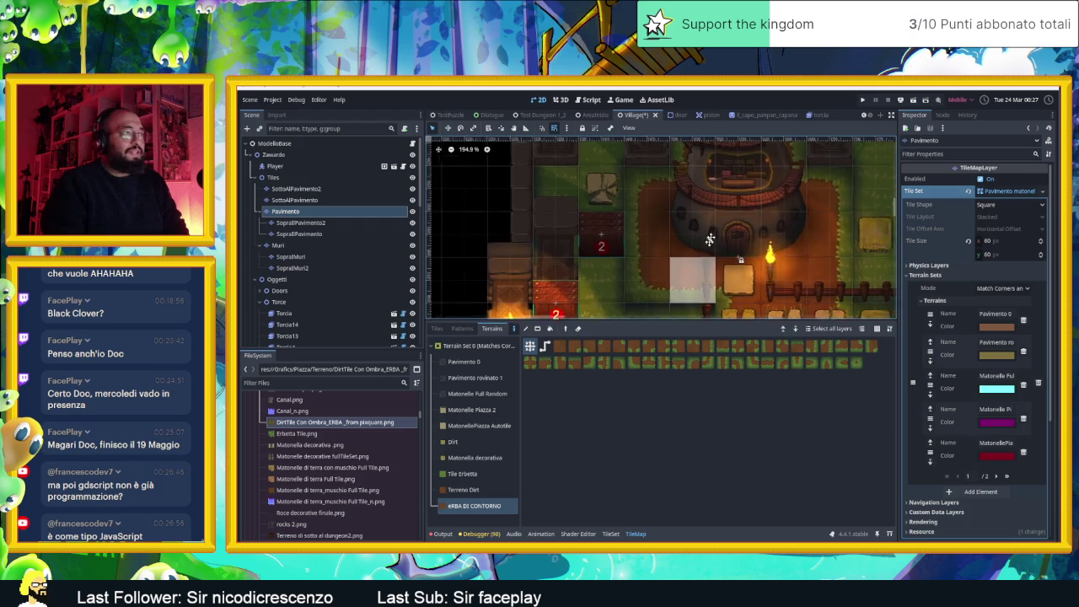
{"action": "scroll", "coordinate": [711, 239], "scroll_direction": "down", "scroll_amount": 2}
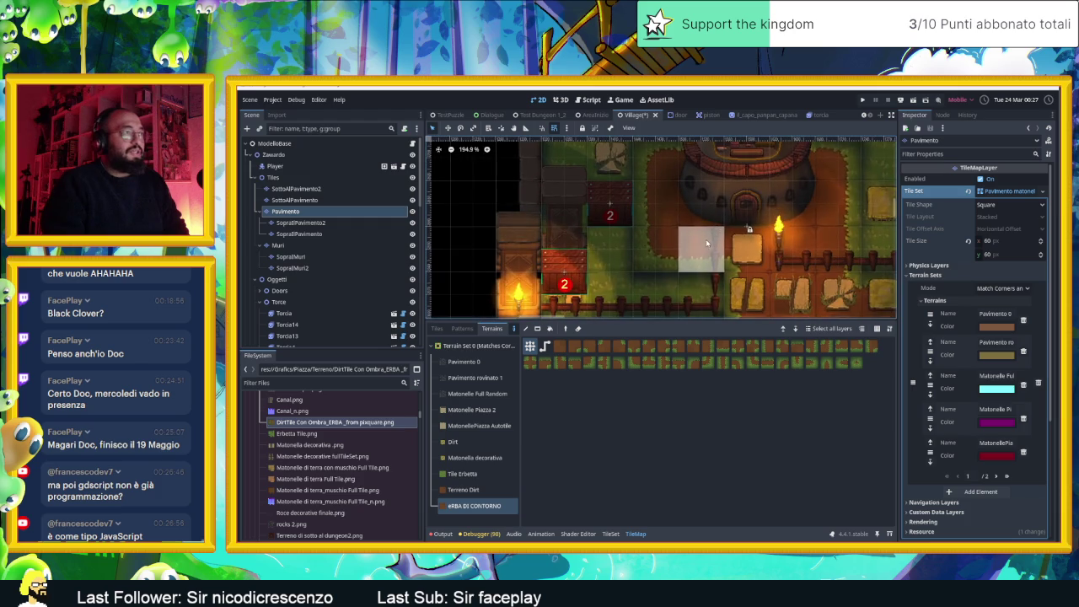
{"action": "right_click", "coordinate": [657, 249]}
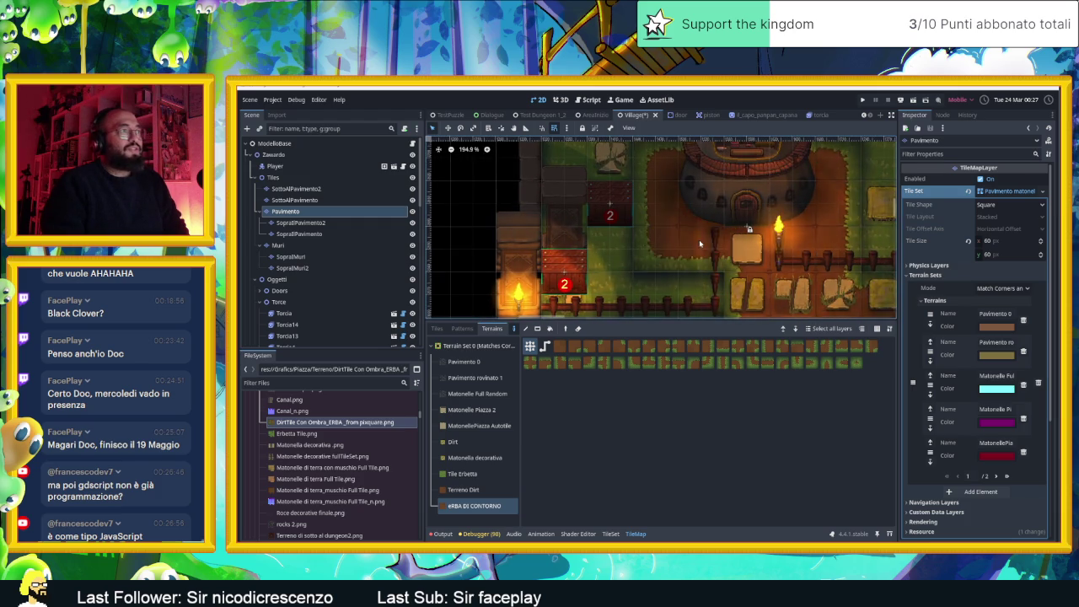
- Paint ERBA DI CONTORNO grass-border terrain strips along the bottom edge of the map
{"action": "scroll", "coordinate": [836, 249], "scroll_direction": "down", "scroll_amount": 6}
{"action": "scroll", "coordinate": [836, 250], "scroll_direction": "down", "scroll_amount": 3}
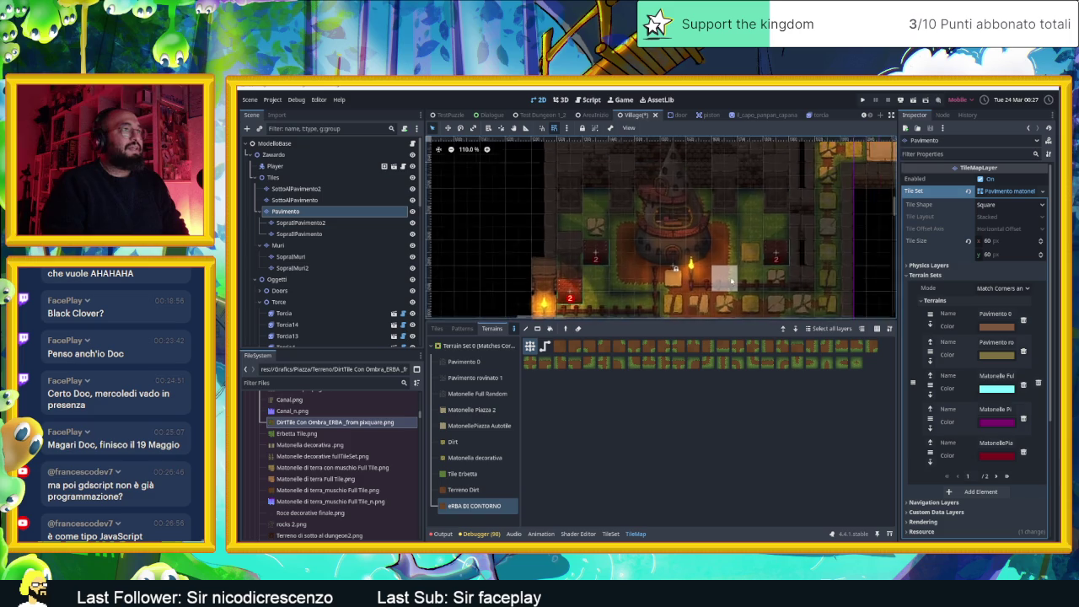
{"action": "scroll", "coordinate": [756, 242], "scroll_direction": "down", "scroll_amount": 1}
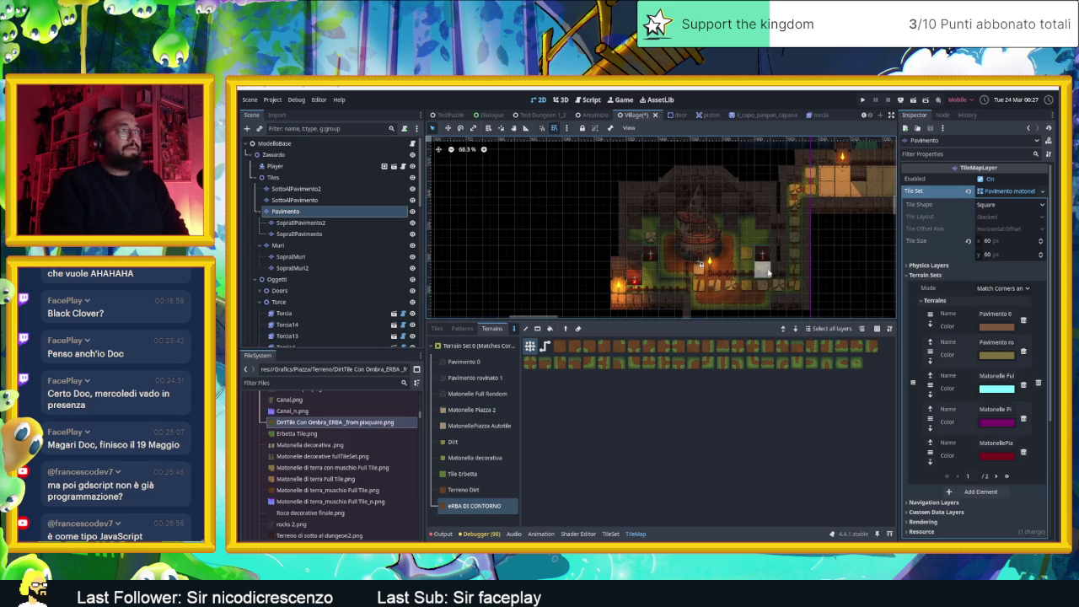
{"action": "scroll", "coordinate": [759, 292], "scroll_direction": "up", "scroll_amount": 6}
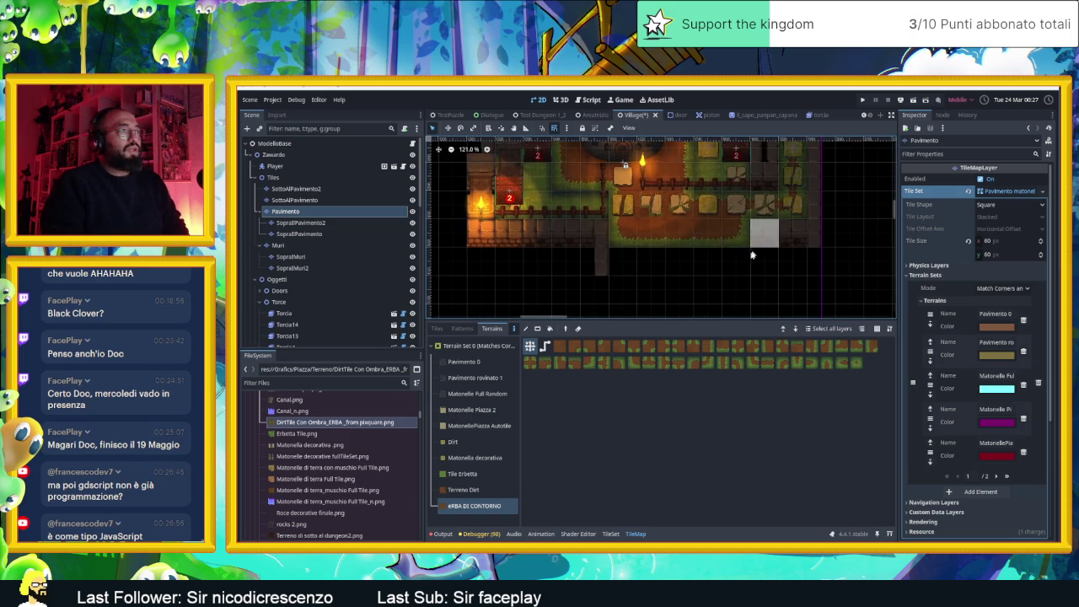
{"action": "mouse_move", "coordinate": [749, 264]}
{"action": "left_mouse_down"}
{"action": "mouse_move", "coordinate": [811, 259]}
{"action": "mouse_move", "coordinate": [650, 258]}
{"action": "left_mouse_up"}
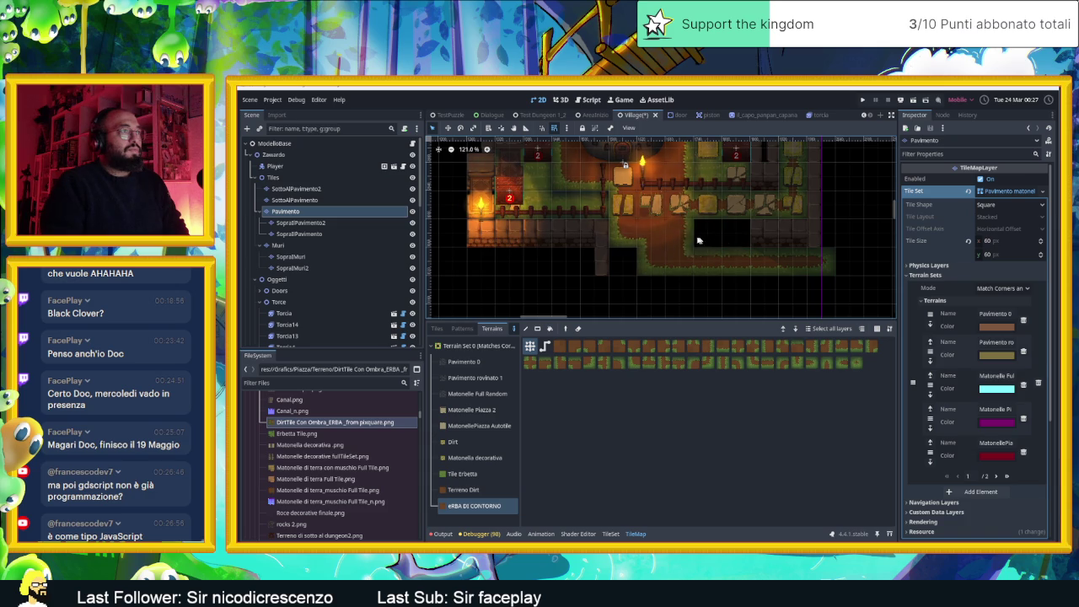
{"action": "scroll", "coordinate": [780, 282], "scroll_direction": "down", "scroll_amount": 2}
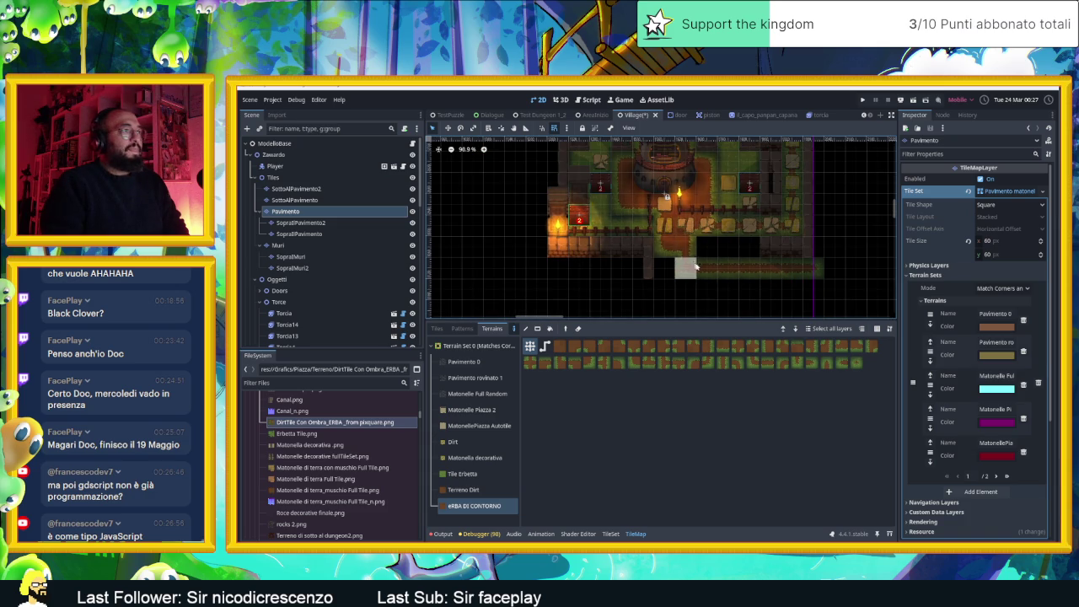
{"action": "scroll", "coordinate": [776, 271], "scroll_direction": "down", "scroll_amount": 1}
{"action": "left_click_drag", "start_coordinate": [831, 278], "coordinate": [788, 291]}
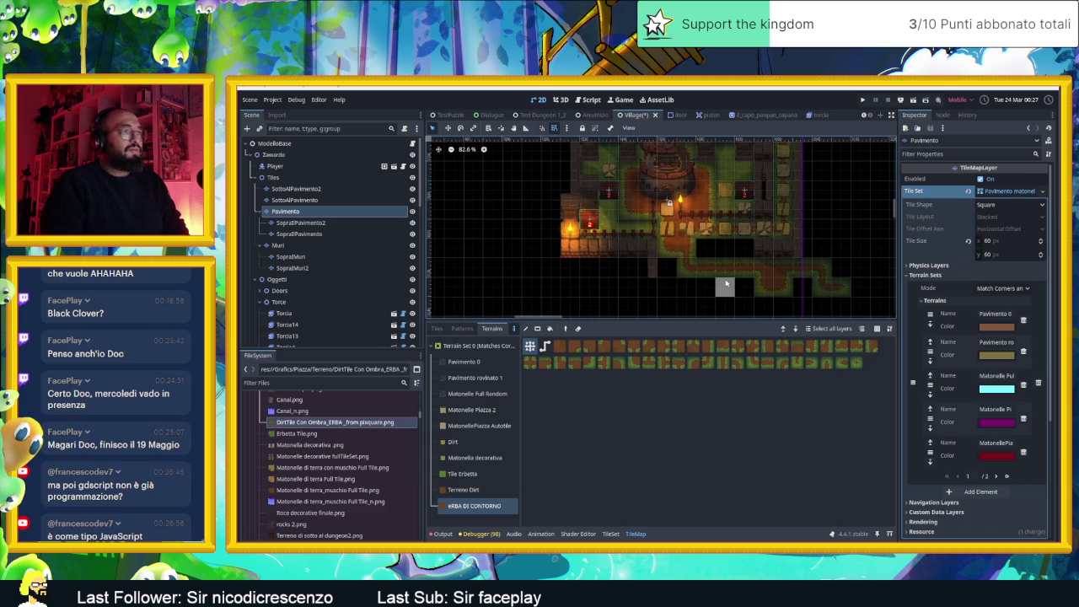
{"action": "scroll", "coordinate": [712, 266], "scroll_direction": "down", "scroll_amount": 2}
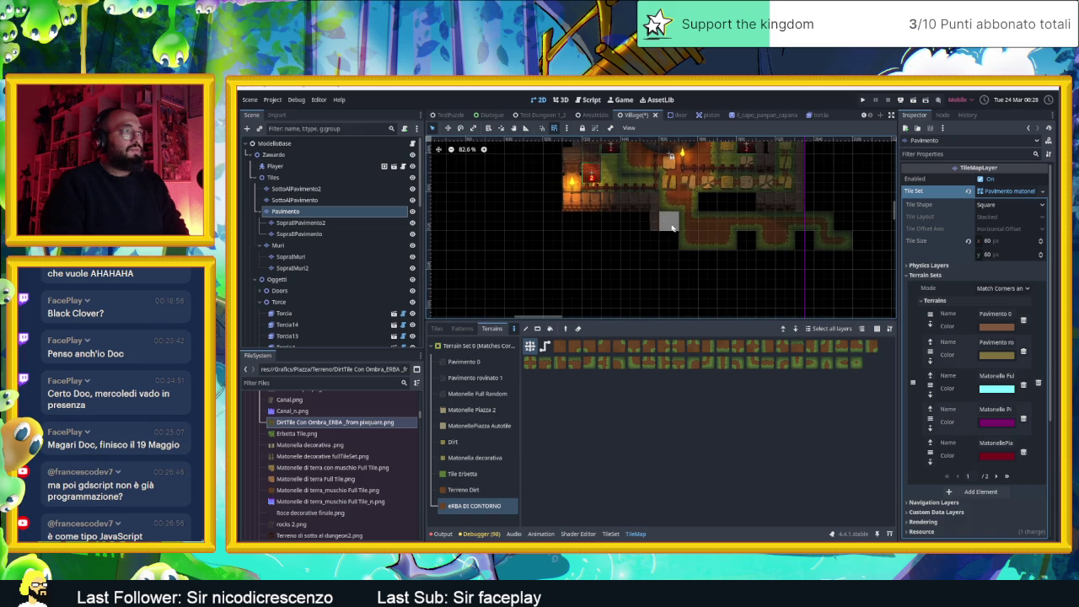
- Paint a dirt-and-grass row westward and add a tile to match the bottom row
{"action": "mouse_move", "coordinate": [642, 234]}
{"action": "left_mouse_down"}
{"action": "mouse_move", "coordinate": [565, 226]}
{"action": "mouse_move", "coordinate": [682, 310]}
{"action": "left_mouse_up"}
{"action": "left_click", "coordinate": [641, 224]}
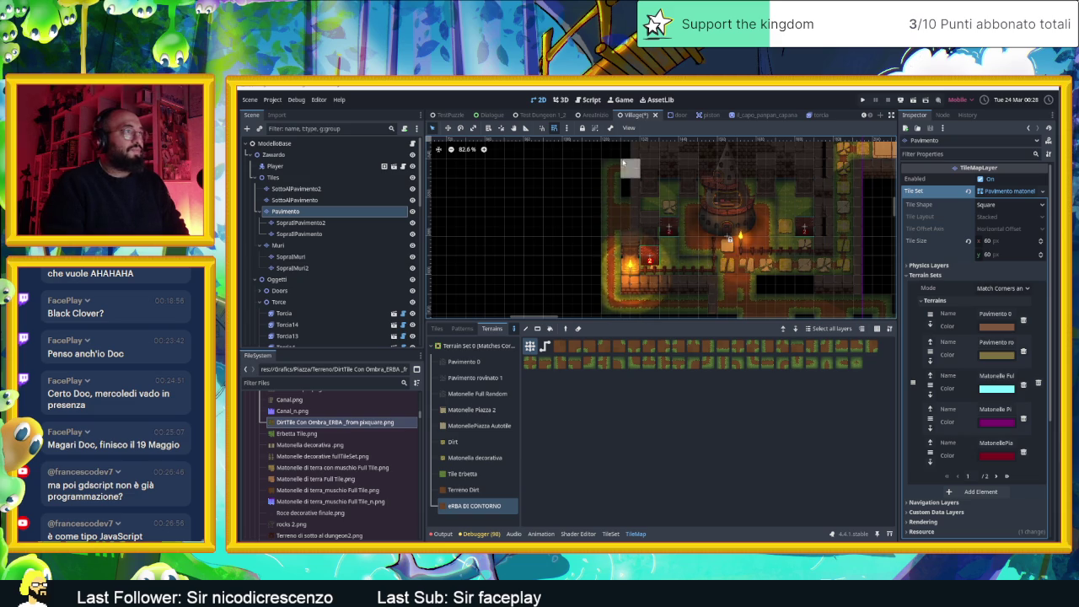
{"action": "scroll", "coordinate": [619, 202], "scroll_direction": "down", "scroll_amount": 5}
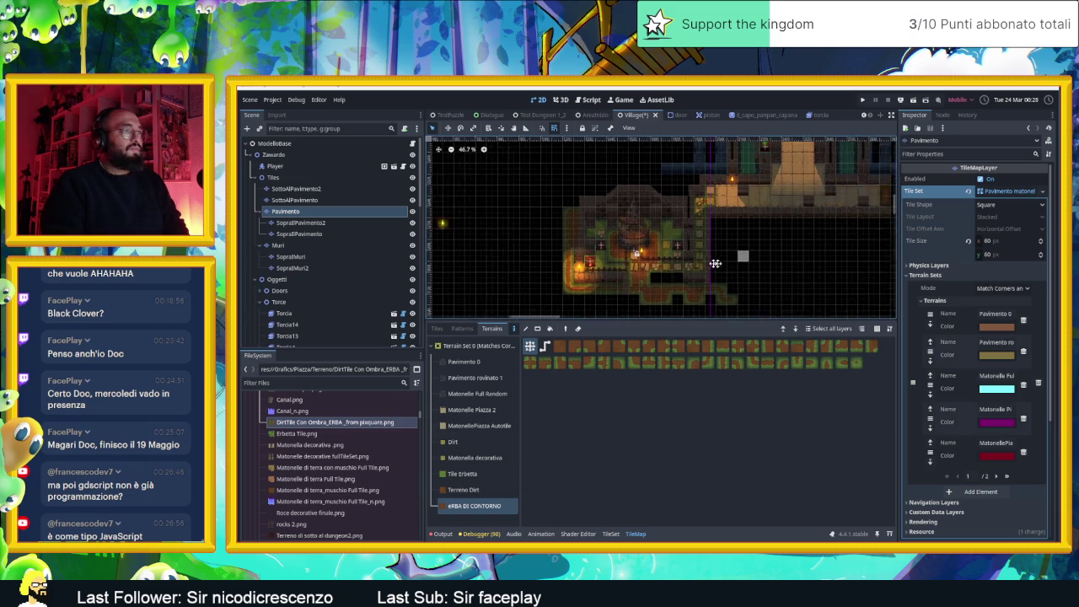
{"action": "scroll", "coordinate": [657, 268], "scroll_direction": "up", "scroll_amount": 4}
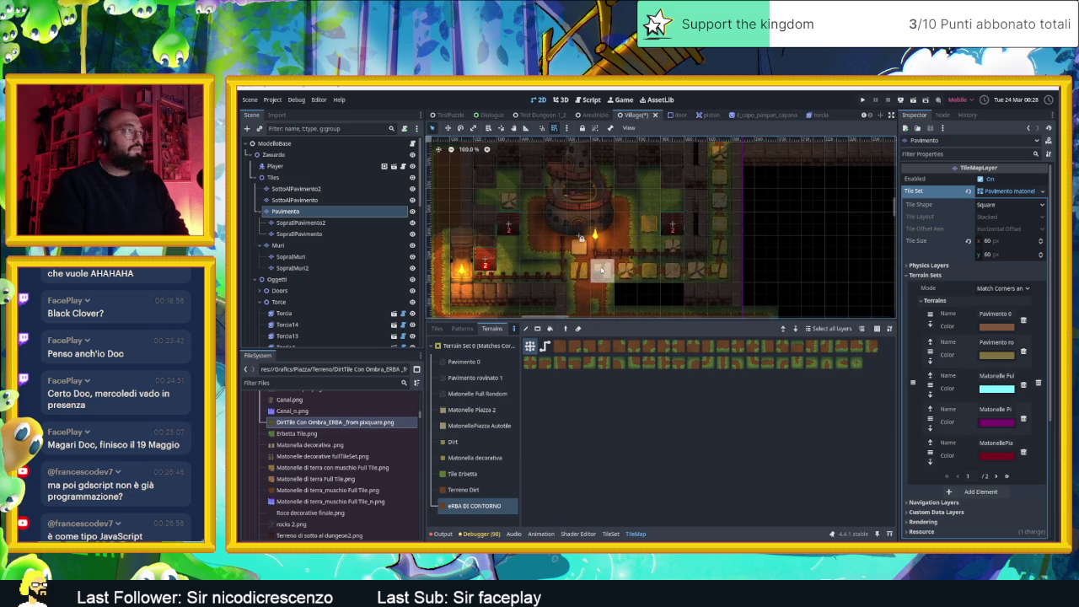
{"action": "left_click_drag", "start_coordinate": [674, 261], "coordinate": [755, 272]}
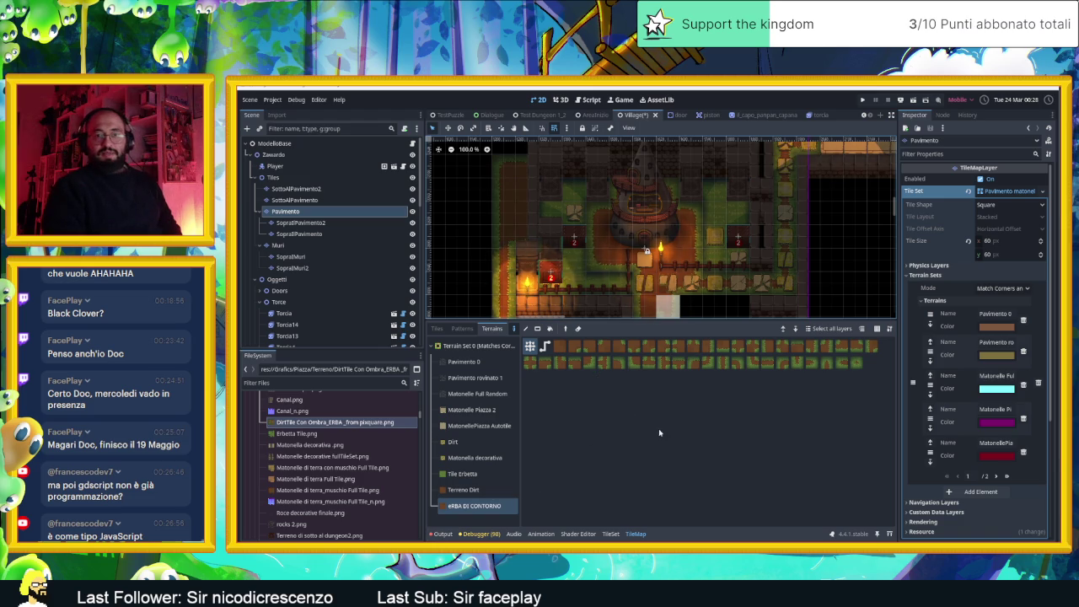
- Show the TileSet editor, drag the panel splitter down, and zoom out the 2D viewport
{"action": "left_click", "coordinate": [609, 534]}
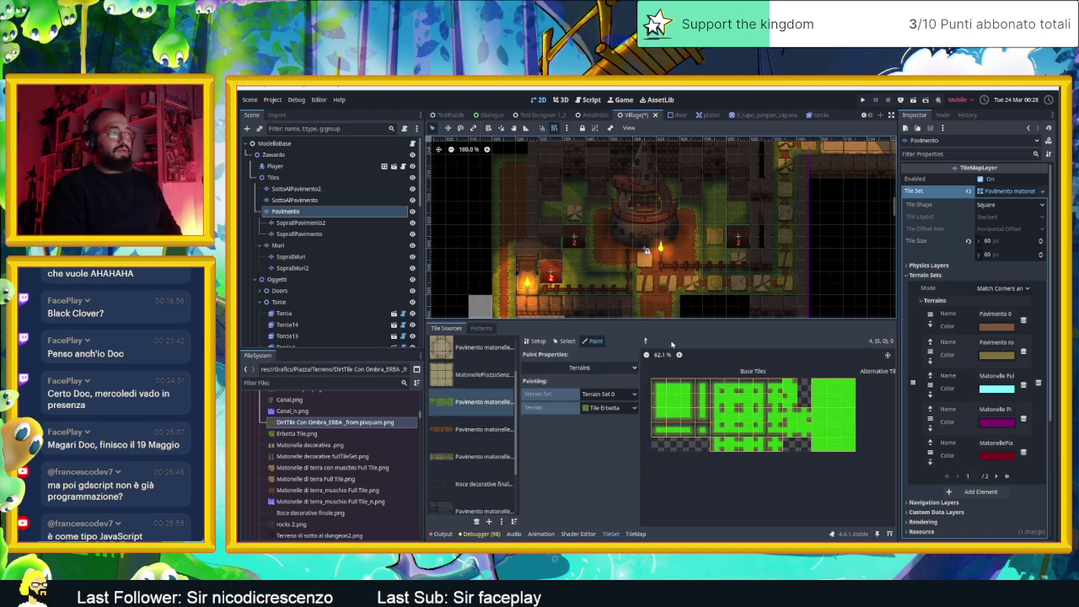
{"action": "left_click_drag", "start_coordinate": [665, 319], "coordinate": [687, 436]}
{"action": "scroll", "coordinate": [716, 337], "scroll_direction": "down", "scroll_amount": 2}
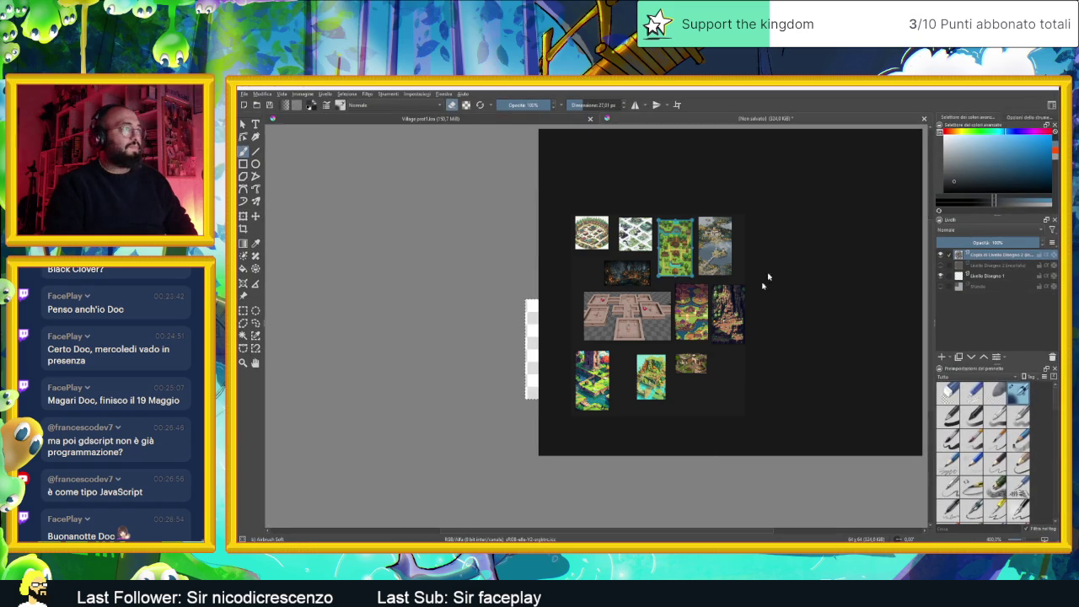
- Minimize the Untitled collage and switch to Village prot1.kra, framing the pencil layout sketch
{"action": "left_click", "coordinate": [896, 136]}
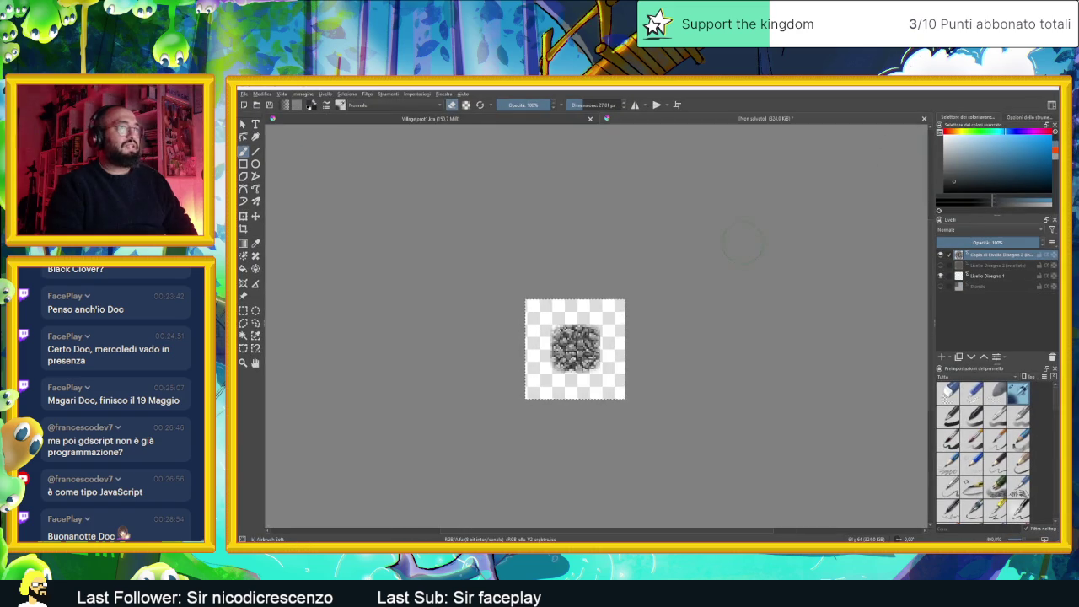
{"action": "left_click_drag", "start_coordinate": [742, 244], "coordinate": [808, 261]}
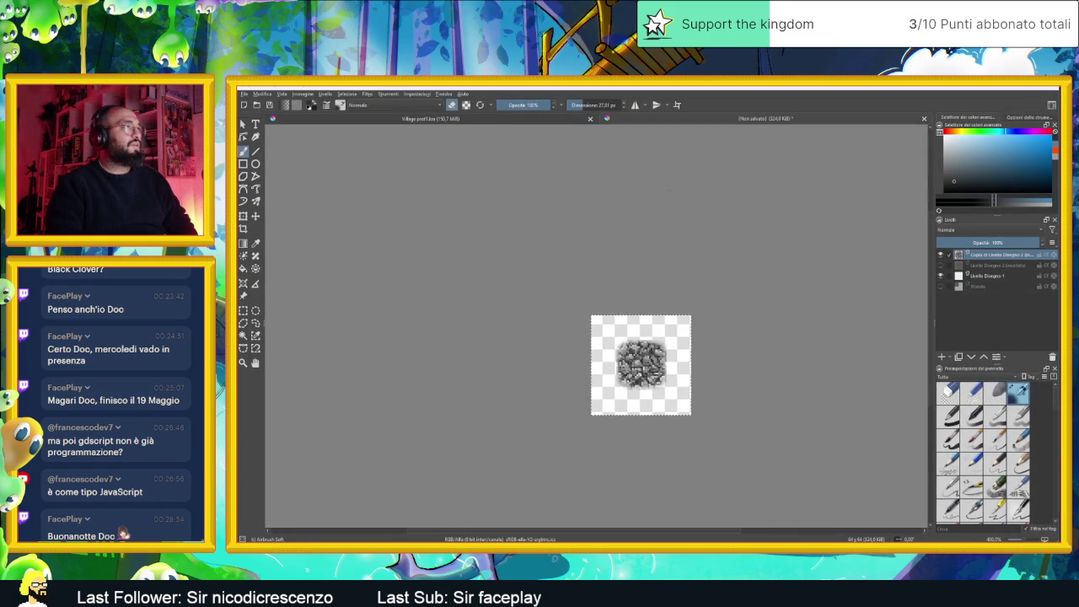
{"action": "left_click", "coordinate": [428, 119]}
{"action": "scroll", "coordinate": [557, 232], "scroll_direction": "down", "scroll_amount": 3}
{"action": "left_click_drag", "start_coordinate": [590, 227], "coordinate": [681, 261]}
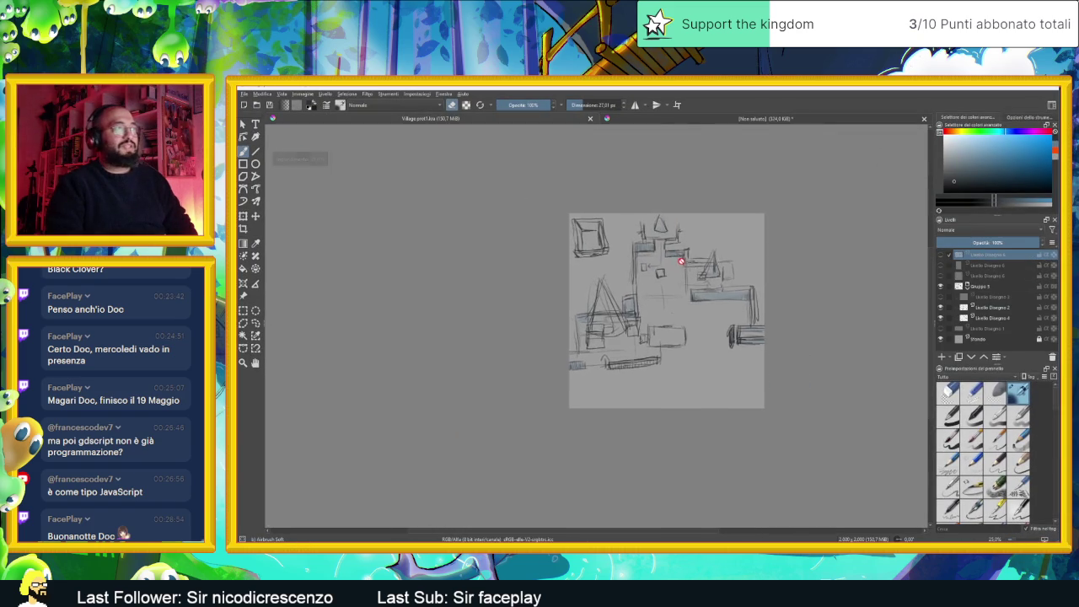
{"action": "scroll", "coordinate": [681, 261], "scroll_direction": "up", "scroll_amount": 2}
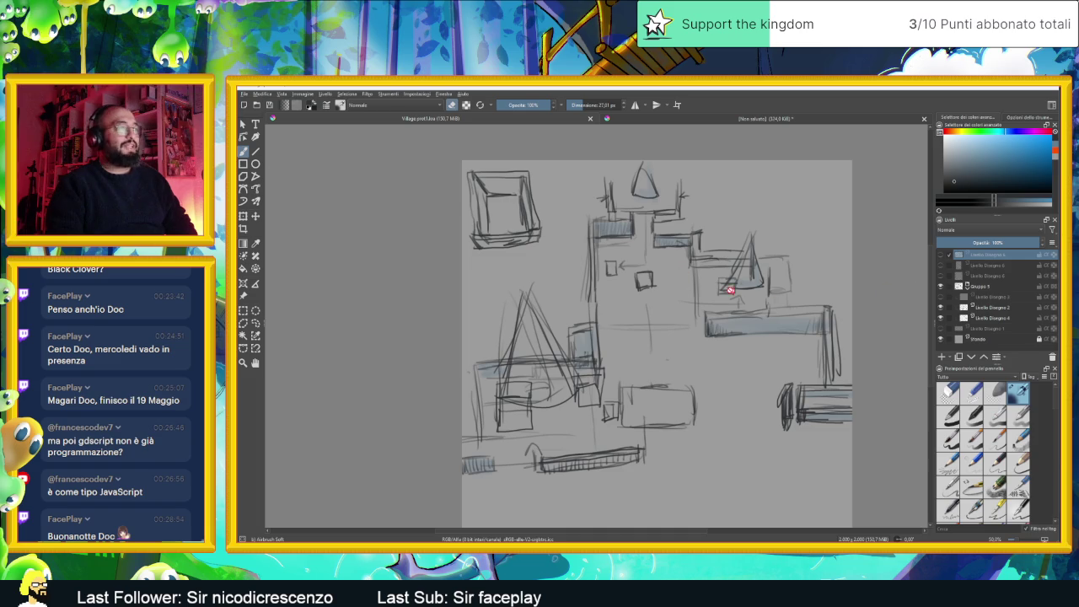